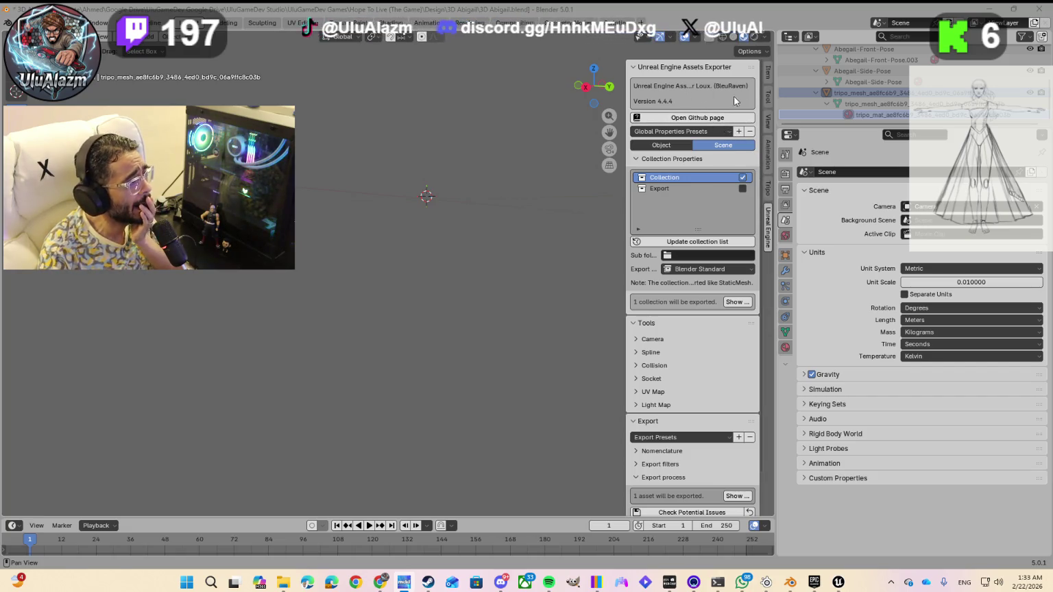
- Review the Abegail poses and Tripo mesh in the Outliner, then switch to Unreal Engine
{"action": "scroll", "coordinate": [868, 95], "scroll_direction": "up", "scroll_amount": 5}
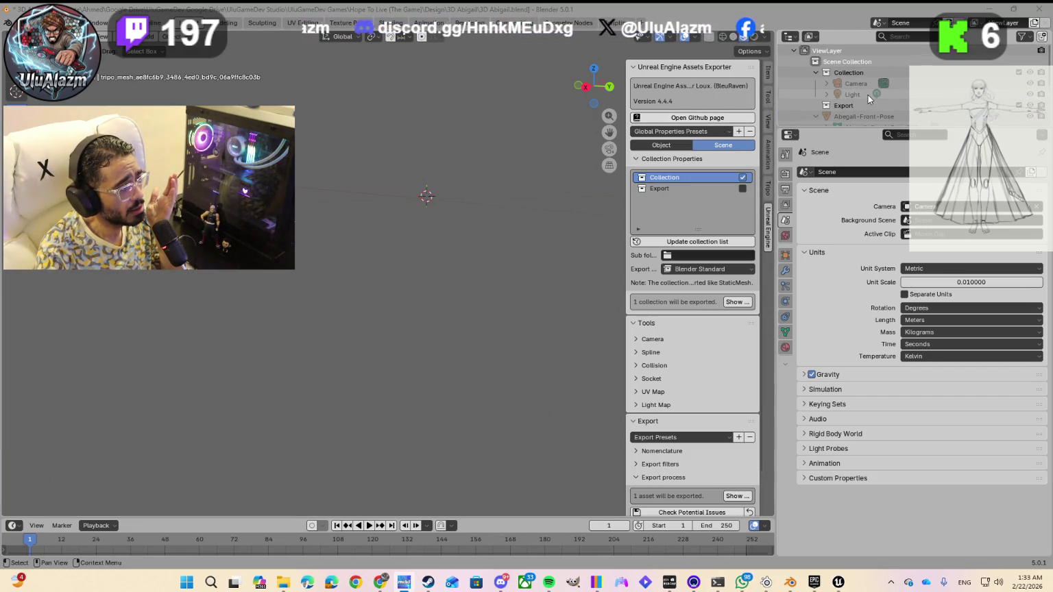
{"action": "scroll", "coordinate": [868, 94], "scroll_direction": "down", "scroll_amount": 5}
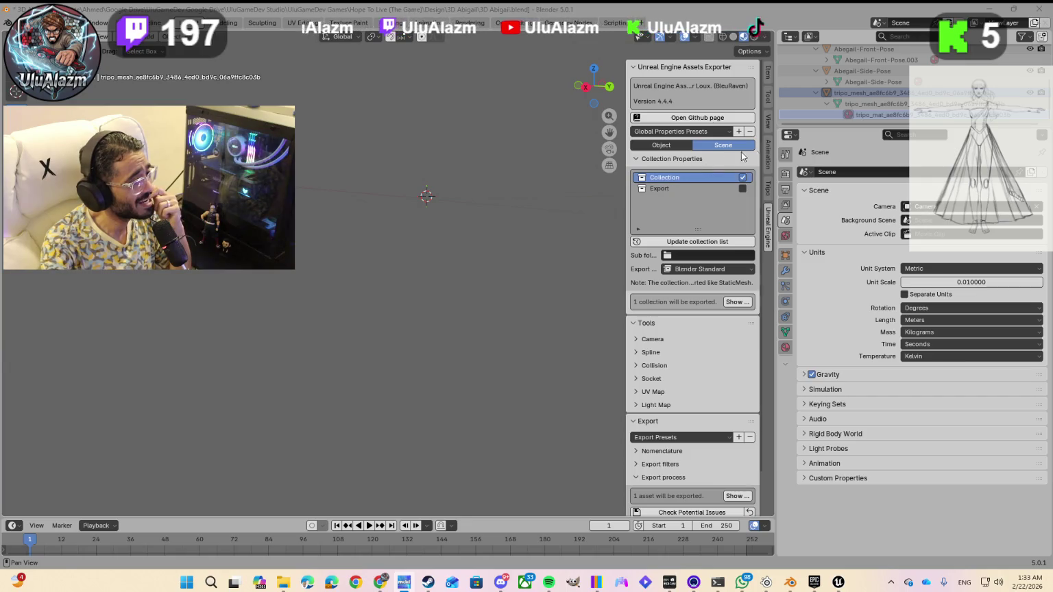
{"action": "scroll", "coordinate": [849, 96], "scroll_direction": "up", "scroll_amount": 2}
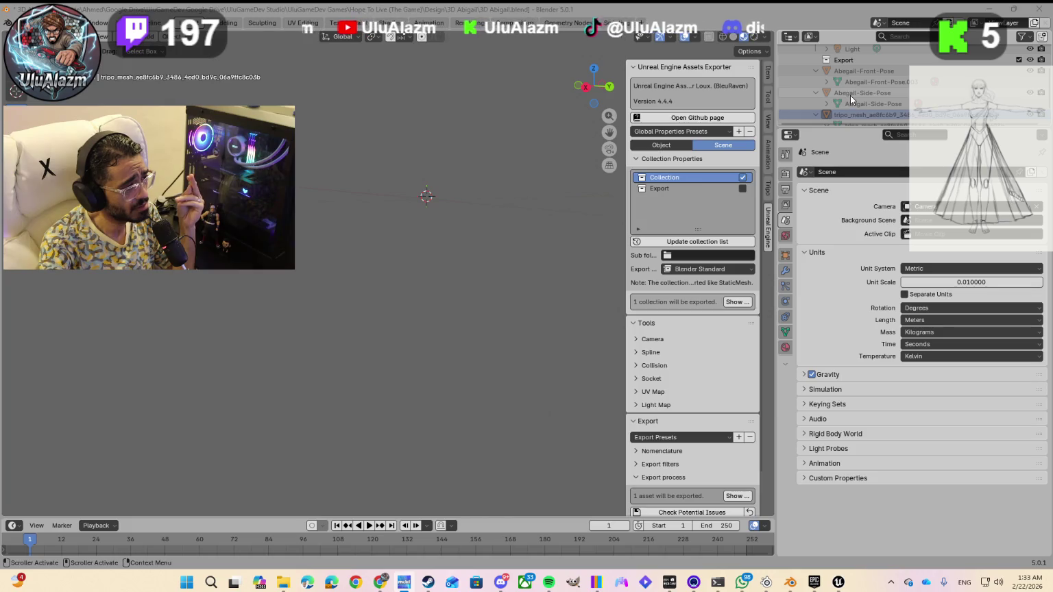
{"action": "scroll", "coordinate": [846, 104], "scroll_direction": "down", "scroll_amount": 2}
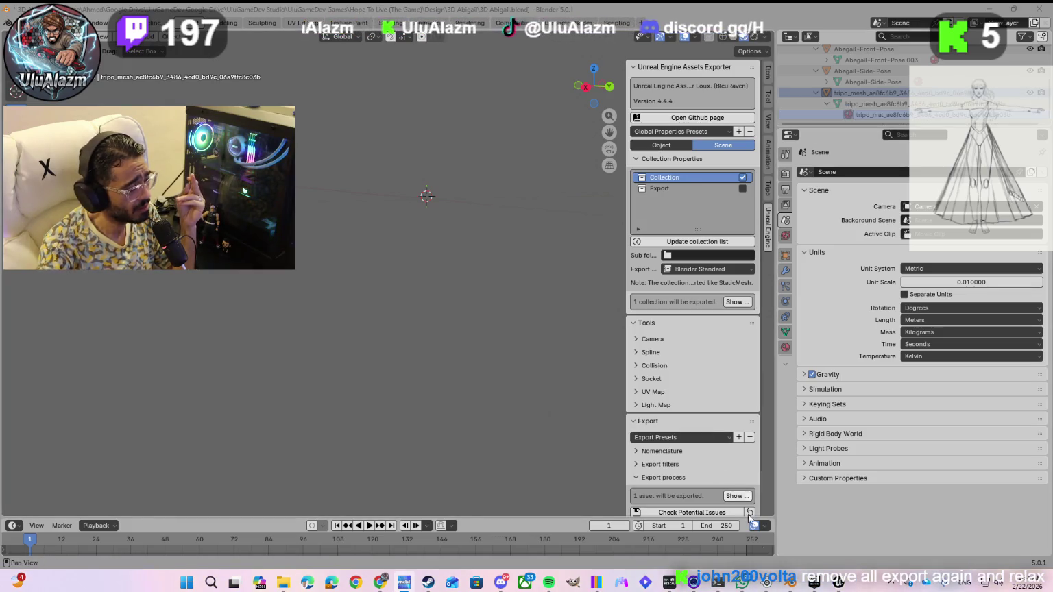
{"action": "left_click", "coordinate": [836, 583]}
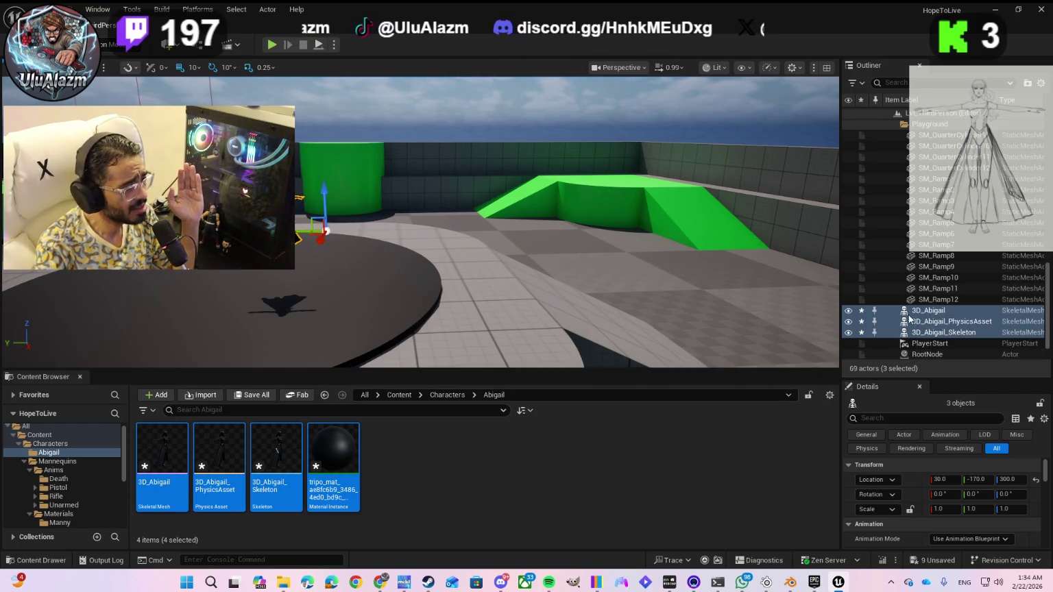
- Look over the placed 3D_Abigail actors in the Outliner, then return to Blender
{"action": "scroll", "coordinate": [958, 339], "scroll_direction": "down", "scroll_amount": 2}
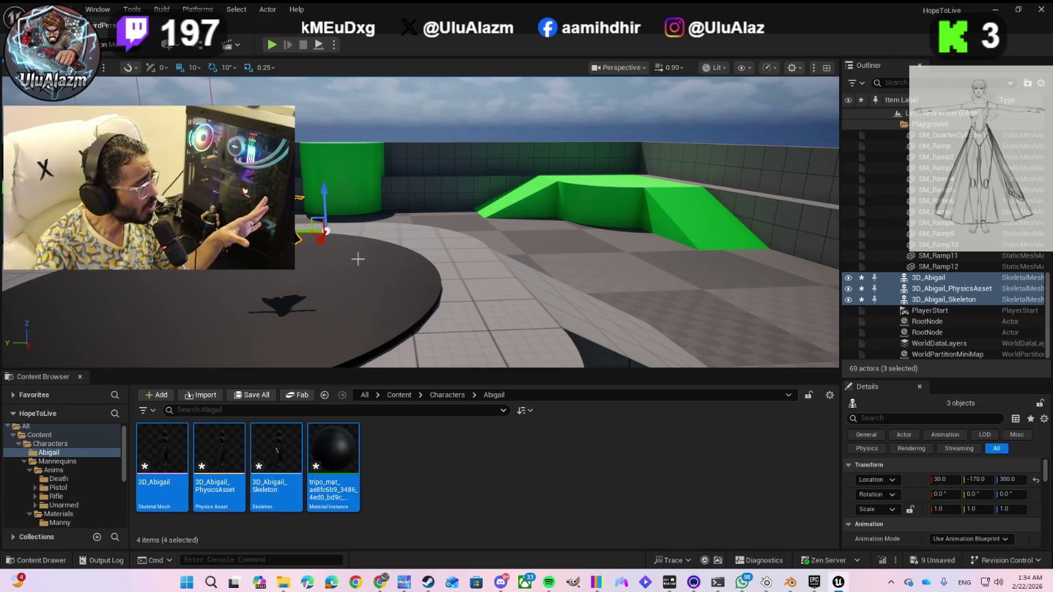
{"action": "left_click", "coordinate": [790, 583]}
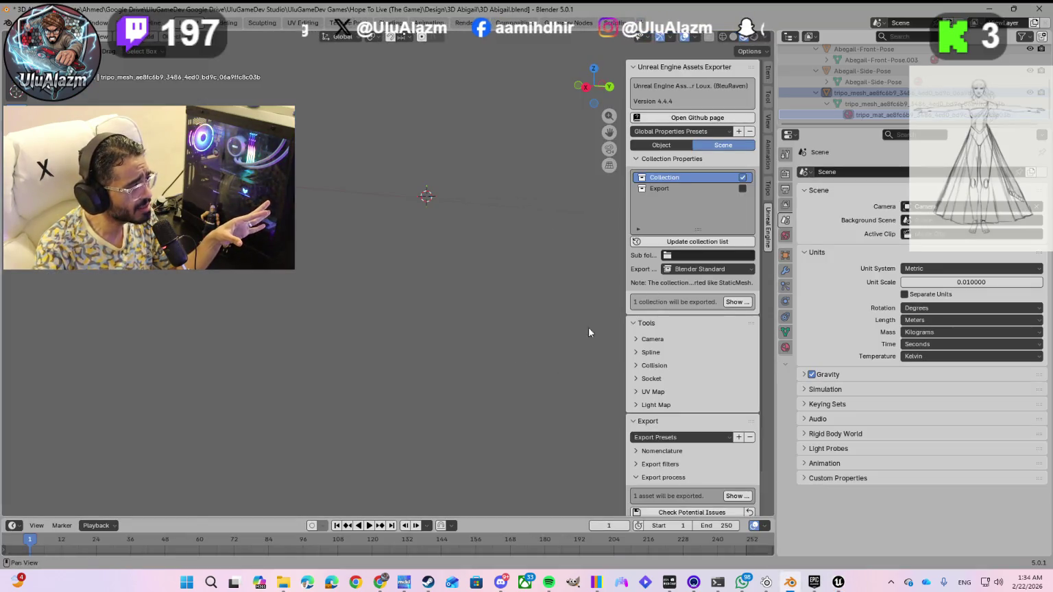
{"action": "scroll", "coordinate": [494, 245], "scroll_direction": "down", "scroll_amount": 3}
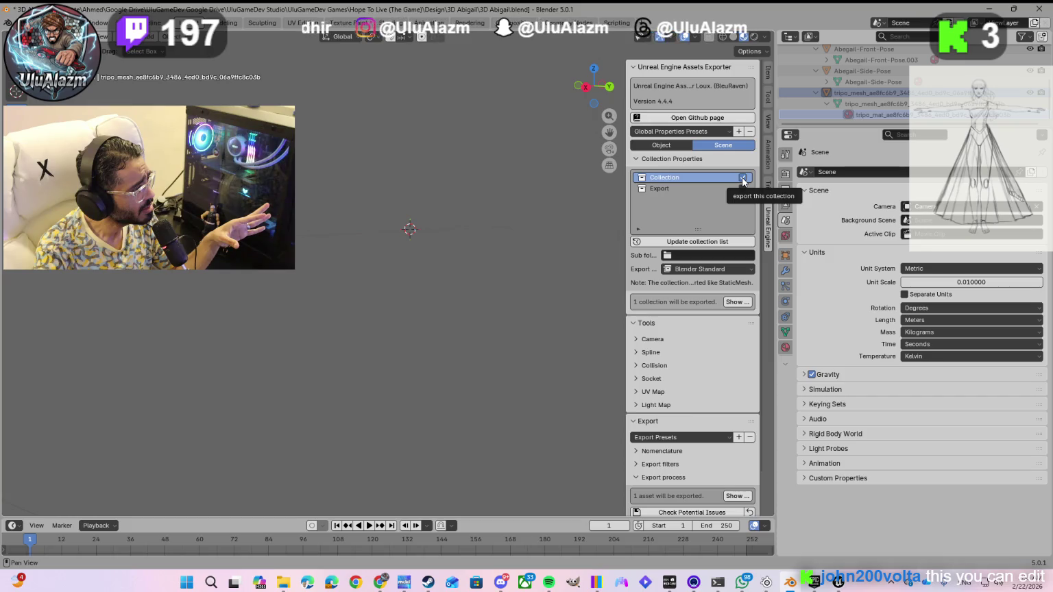
{"action": "left_click", "coordinate": [741, 178]}
{"action": "left_click", "coordinate": [741, 179]}
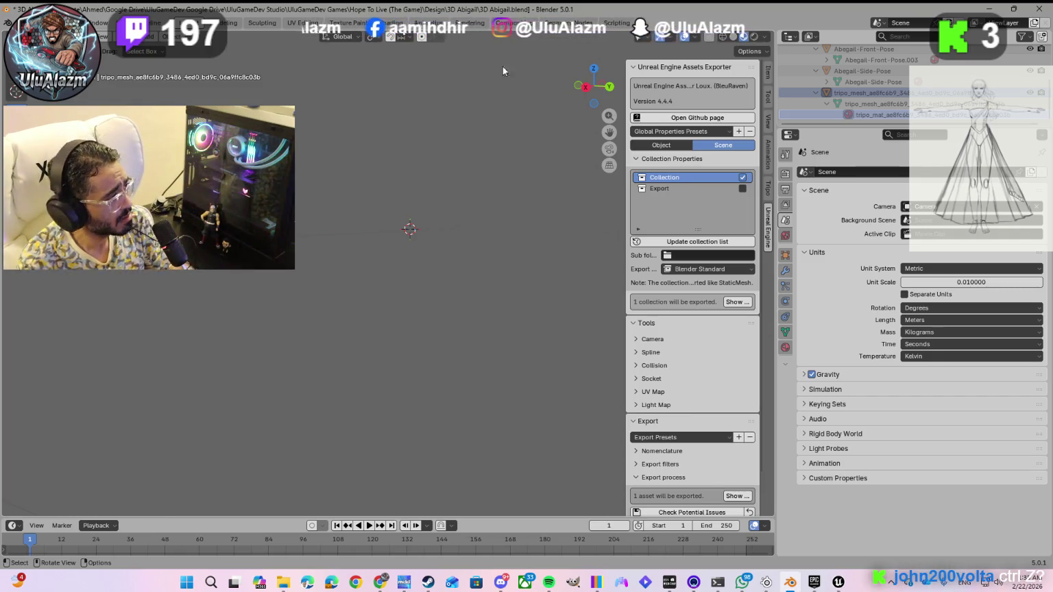
- Step through undo/redo to restore the Tripo mesh, leaving 2 collections and 2 assets set to export
{"action": "left_click", "coordinate": [557, 180]}
{"action": "key", "text": "ctrl+z"}
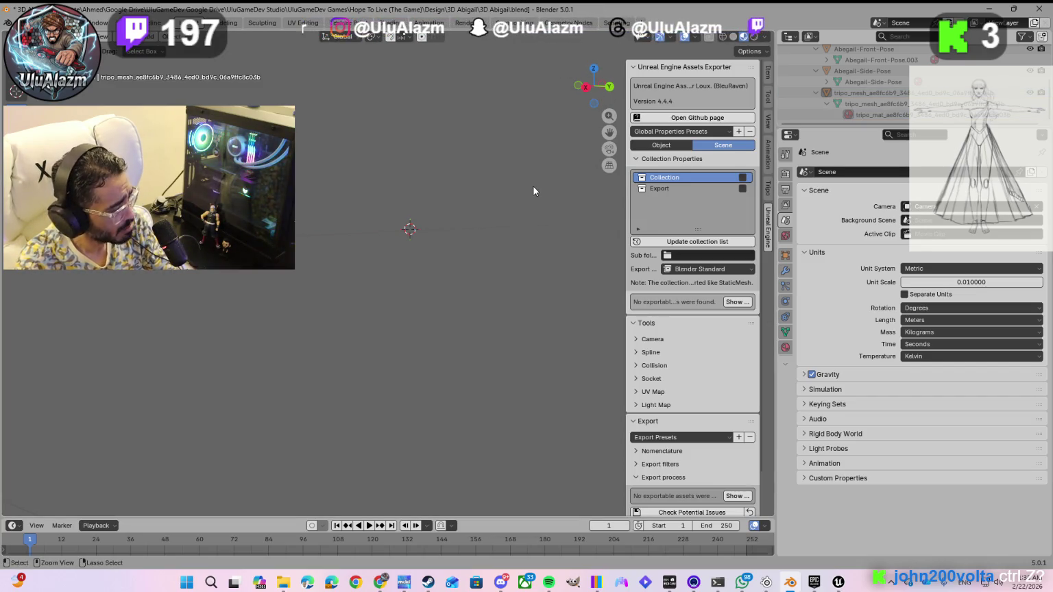
{"action": "key", "text": "ctrl+z"}
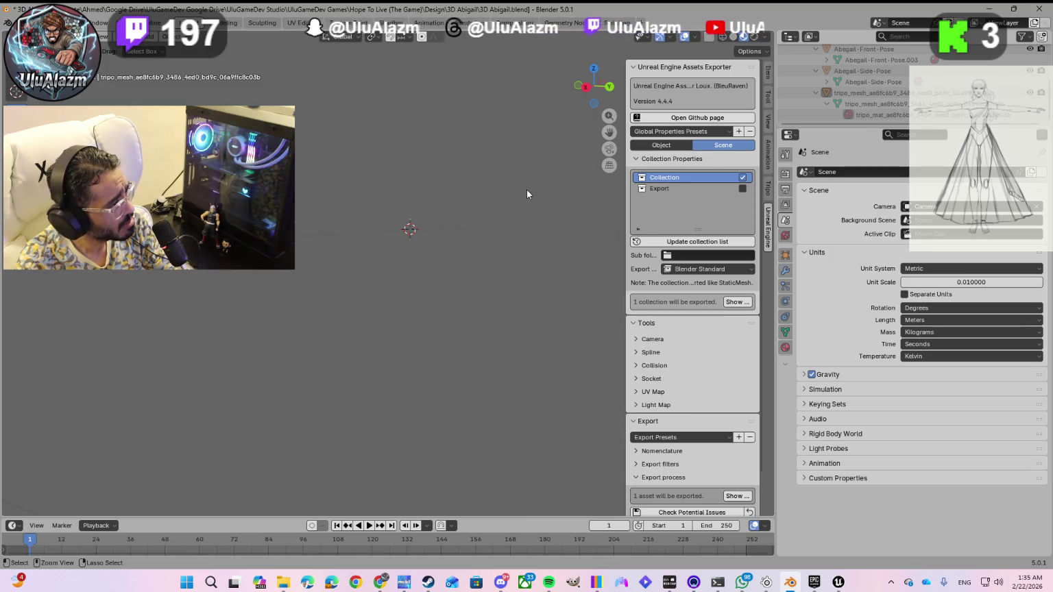
{"action": "key", "text": "ctrl+z"}
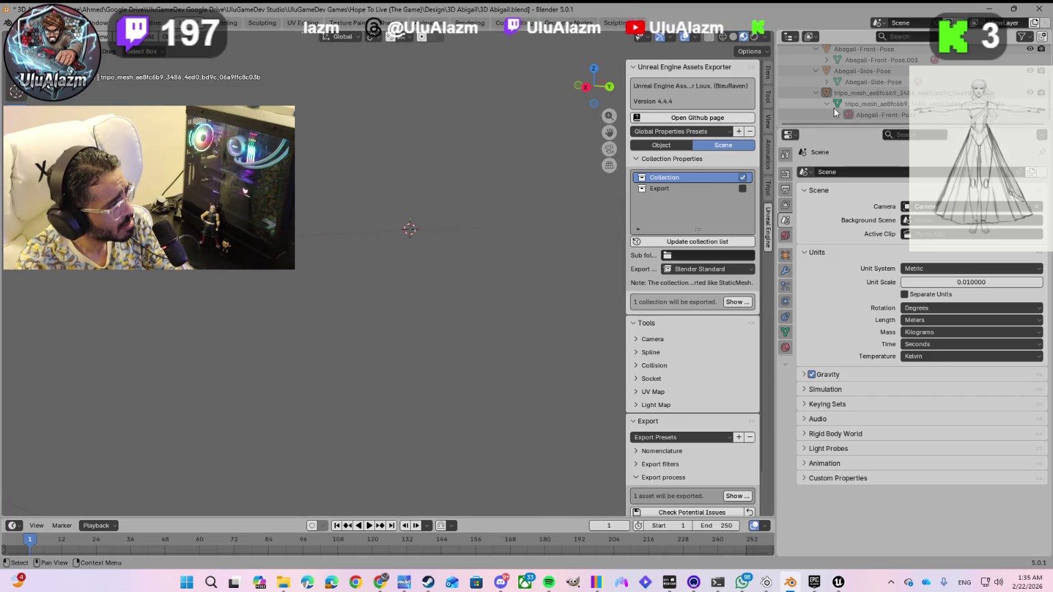
{"action": "key", "text": "ctrl+z"}
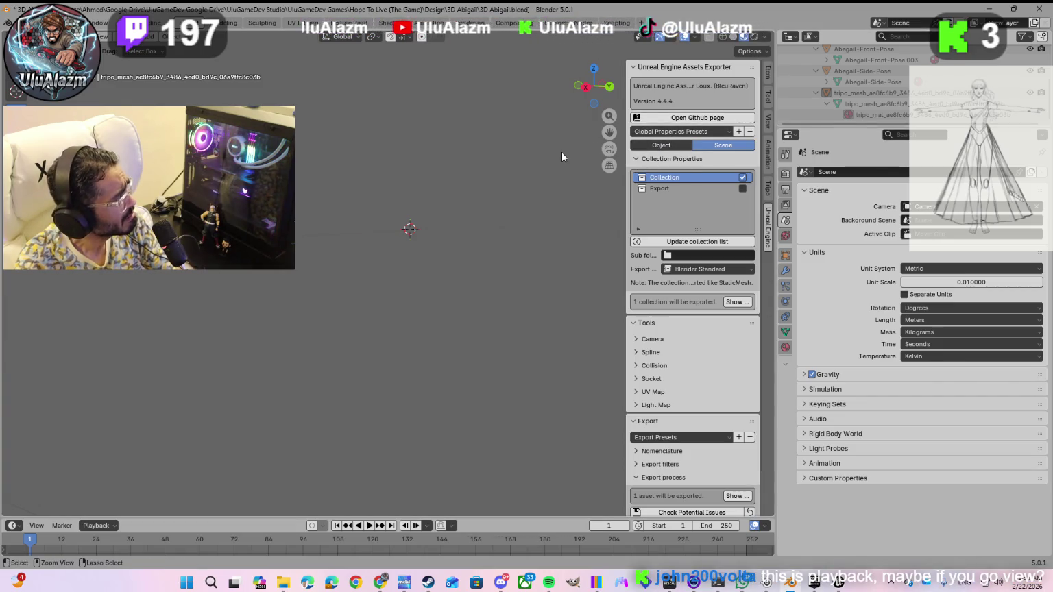
{"action": "key", "text": "ctrl+z"}
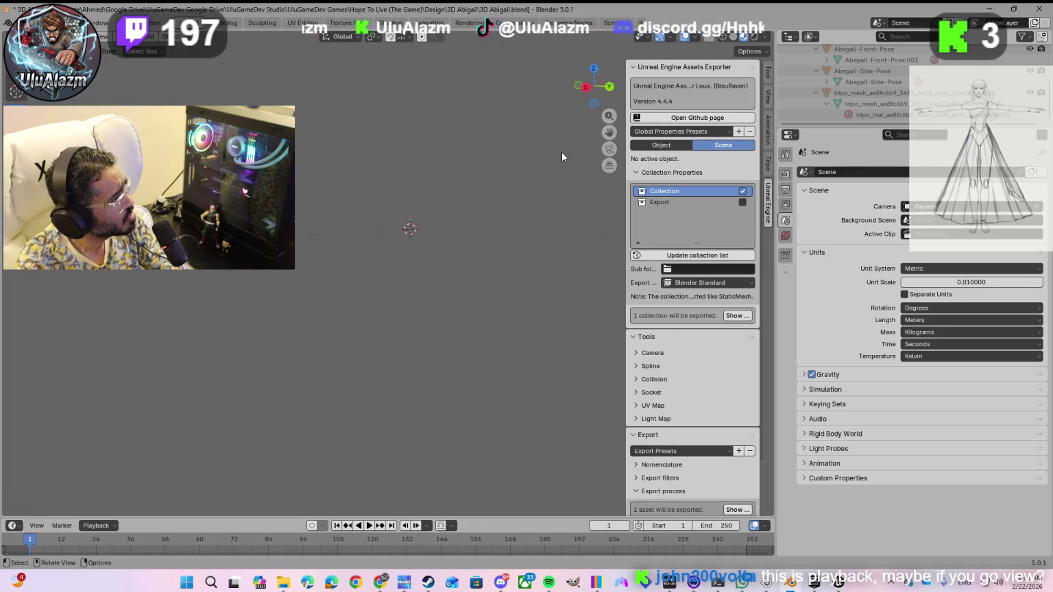
{"action": "scroll", "coordinate": [464, 175], "scroll_direction": "up", "scroll_amount": 1}
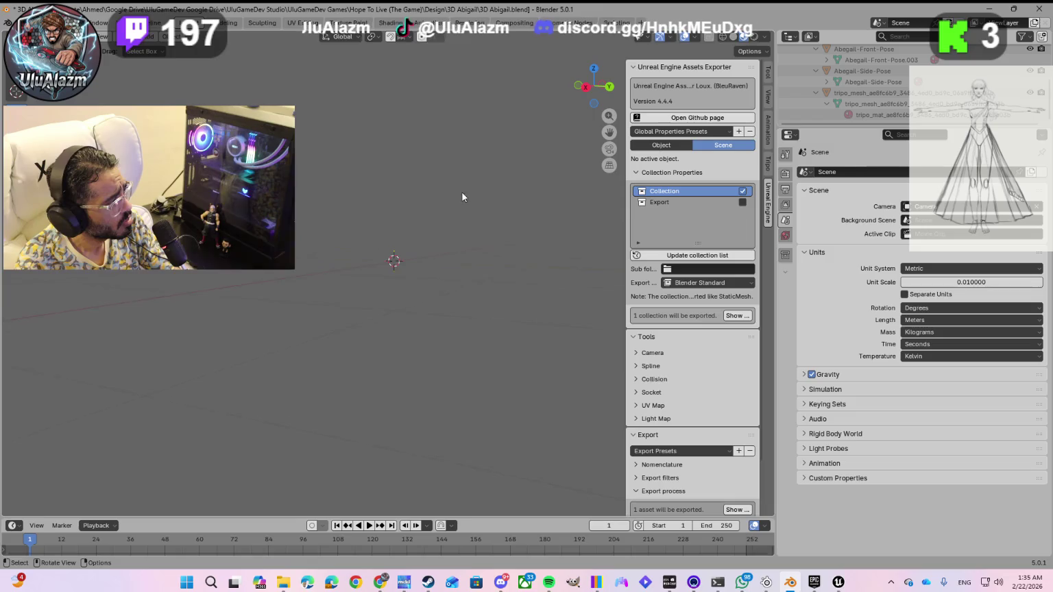
{"action": "key", "text": "ctrl+shift+z"}
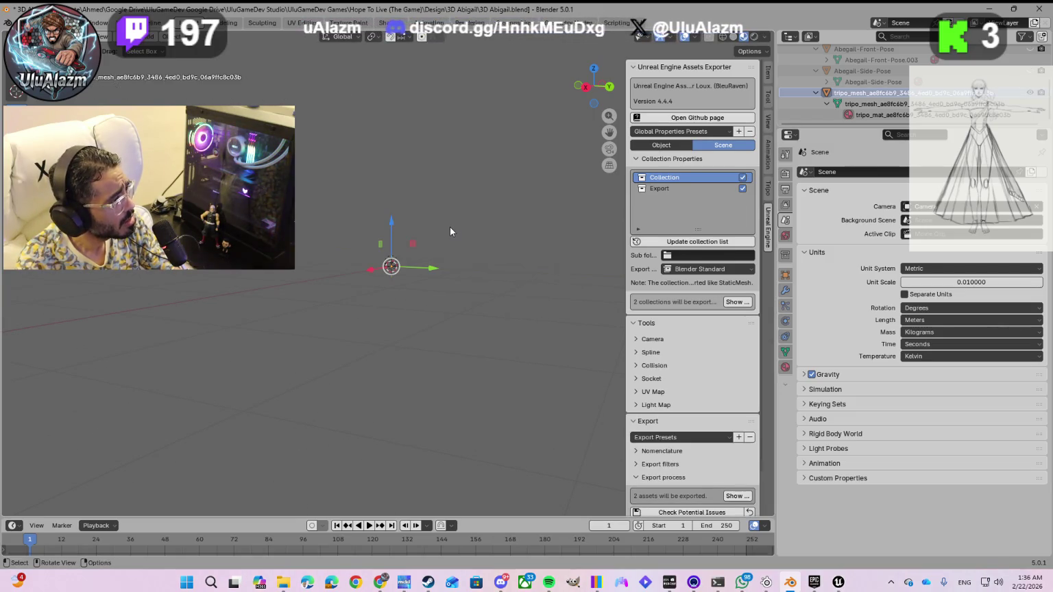
- Frame the regenerated Tripo character close up in the center of the viewport
{"action": "key", "text": "KP_8"}
{"action": "key", "text": "KP_8"}
{"action": "key", "text": "KP_8"}
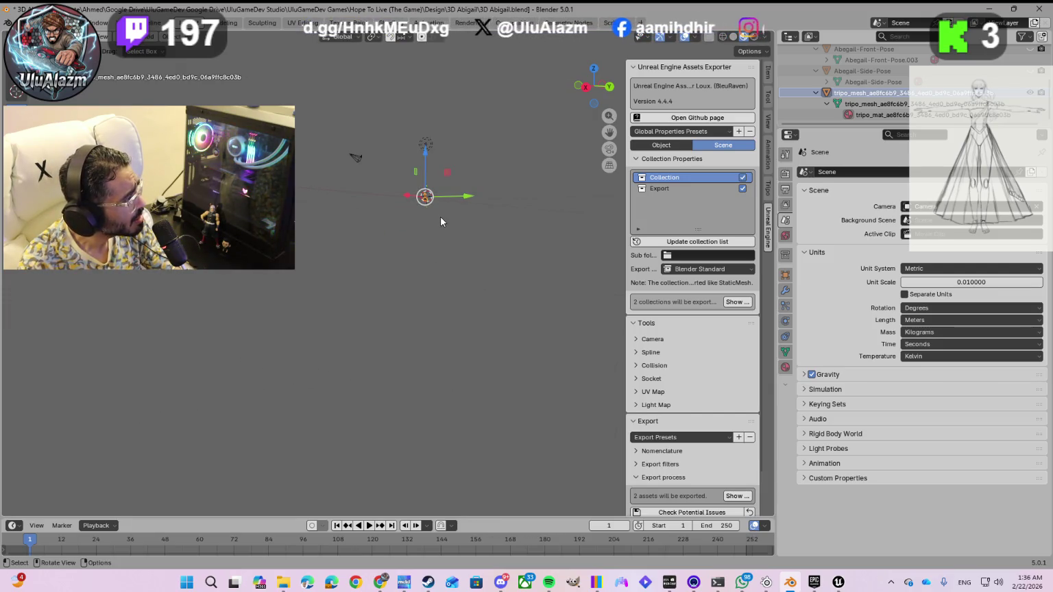
{"action": "left_click", "coordinate": [449, 247]}
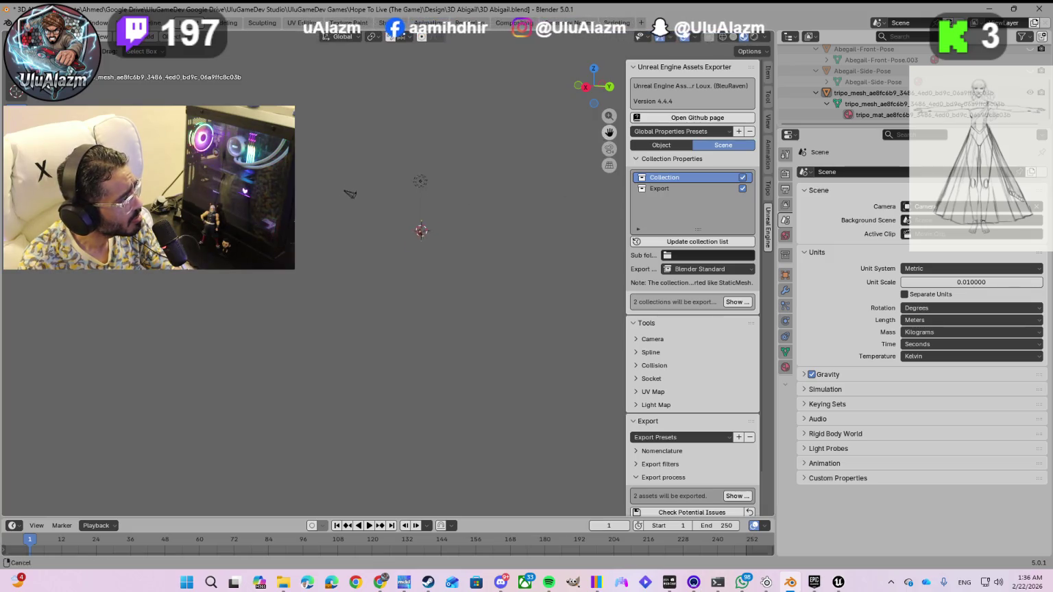
{"action": "key", "text": "KP_2"}
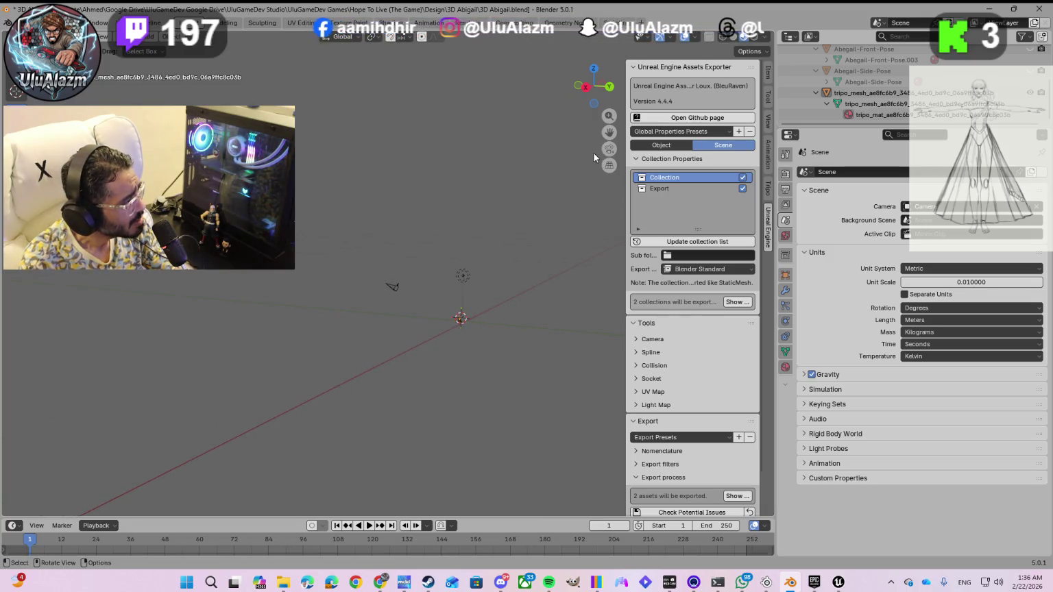
{"action": "scroll", "coordinate": [481, 339], "scroll_direction": "up", "scroll_amount": 3}
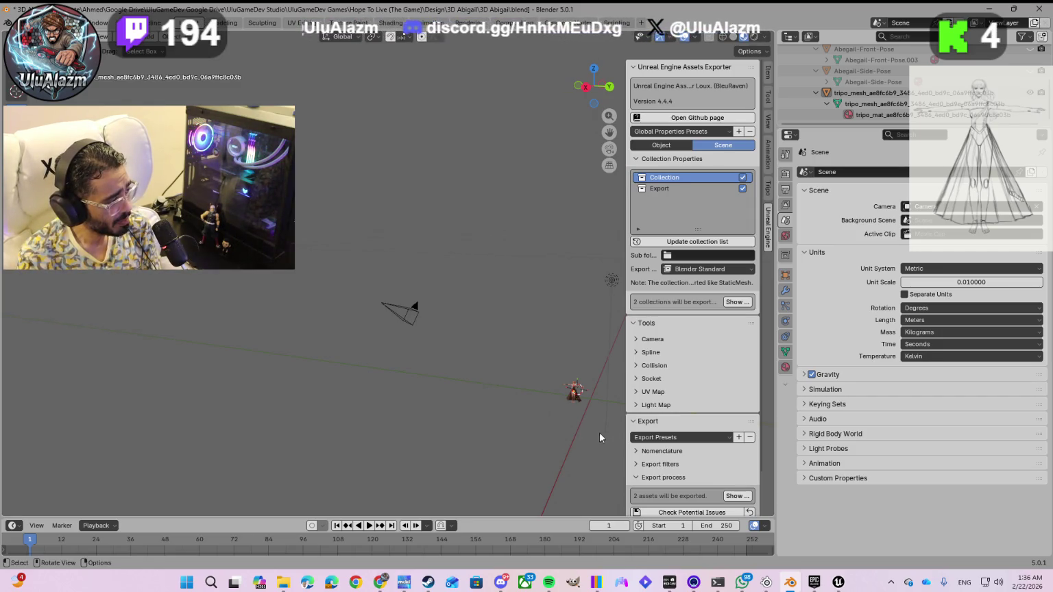
{"action": "left_click_drag", "start_coordinate": [606, 133], "coordinate": [547, 262]}
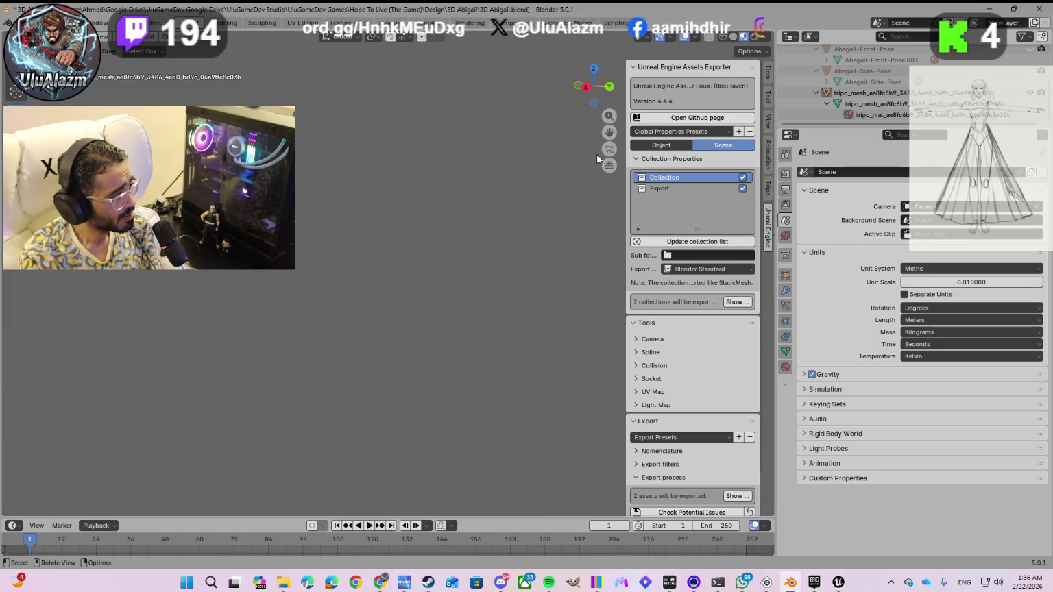
{"action": "left_click_drag", "start_coordinate": [609, 132], "coordinate": [530, 180]}
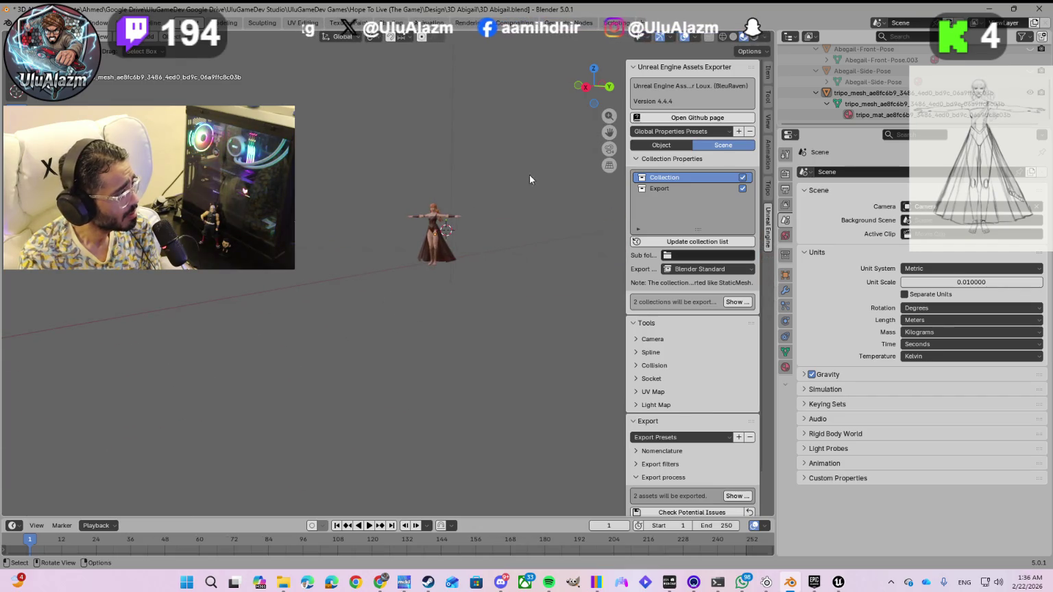
{"action": "scroll", "coordinate": [467, 249], "scroll_direction": "up", "scroll_amount": 4}
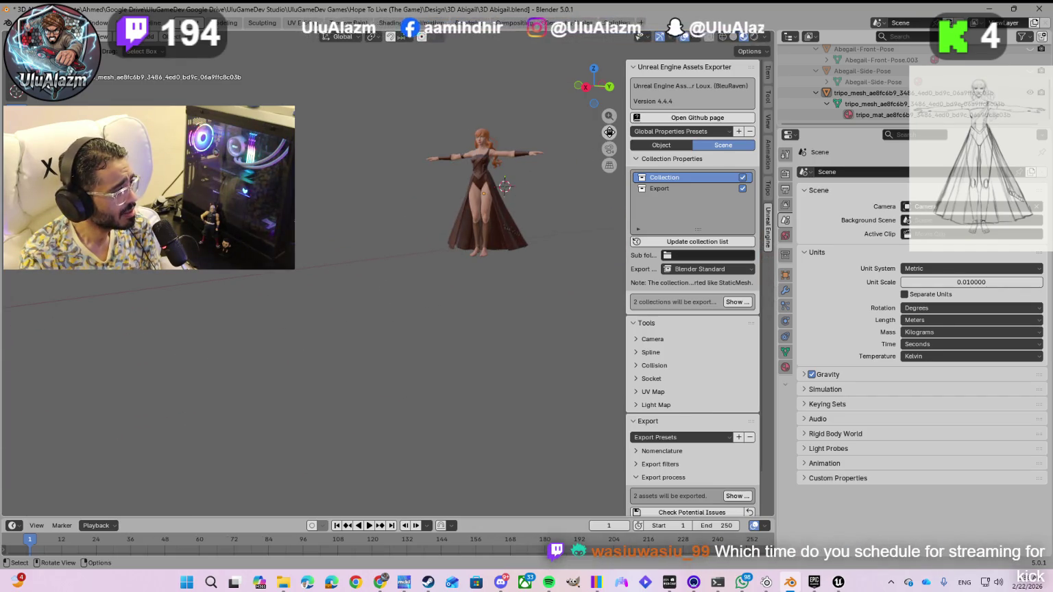
{"action": "mouse_move", "coordinate": [609, 132]}
{"action": "left_mouse_down"}
{"action": "mouse_move", "coordinate": [613, 185]}
{"action": "mouse_move", "coordinate": [599, 137]}
{"action": "mouse_move", "coordinate": [627, 142]}
{"action": "left_mouse_up"}
{"action": "scroll", "coordinate": [537, 211], "scroll_direction": "up", "scroll_amount": 7}
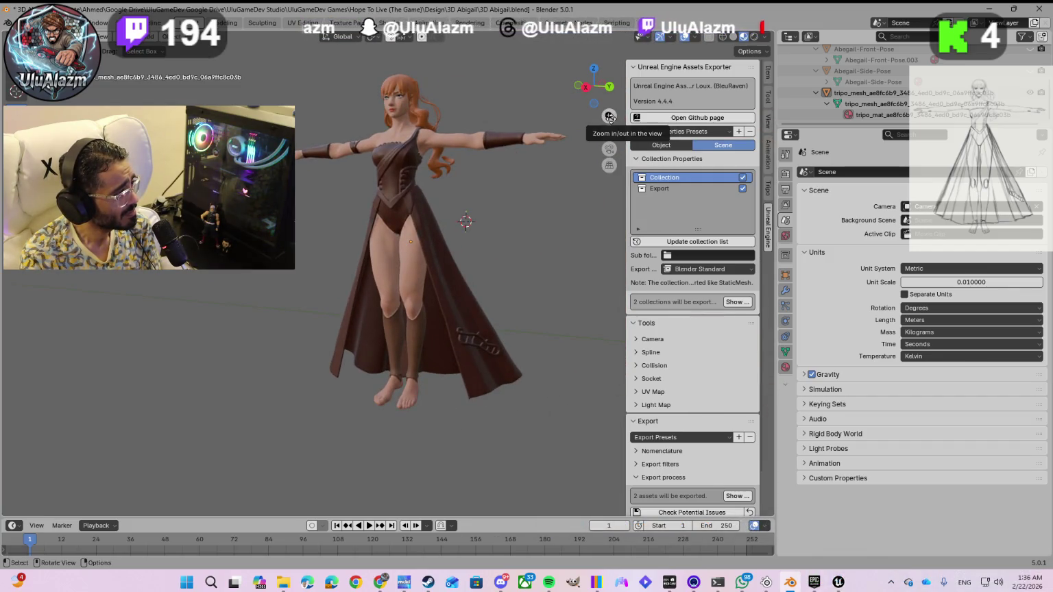
{"action": "mouse_move", "coordinate": [609, 118]}
{"action": "left_mouse_down"}
{"action": "mouse_move", "coordinate": [609, 103]}
{"action": "mouse_move", "coordinate": [609, 118]}
{"action": "left_mouse_up"}
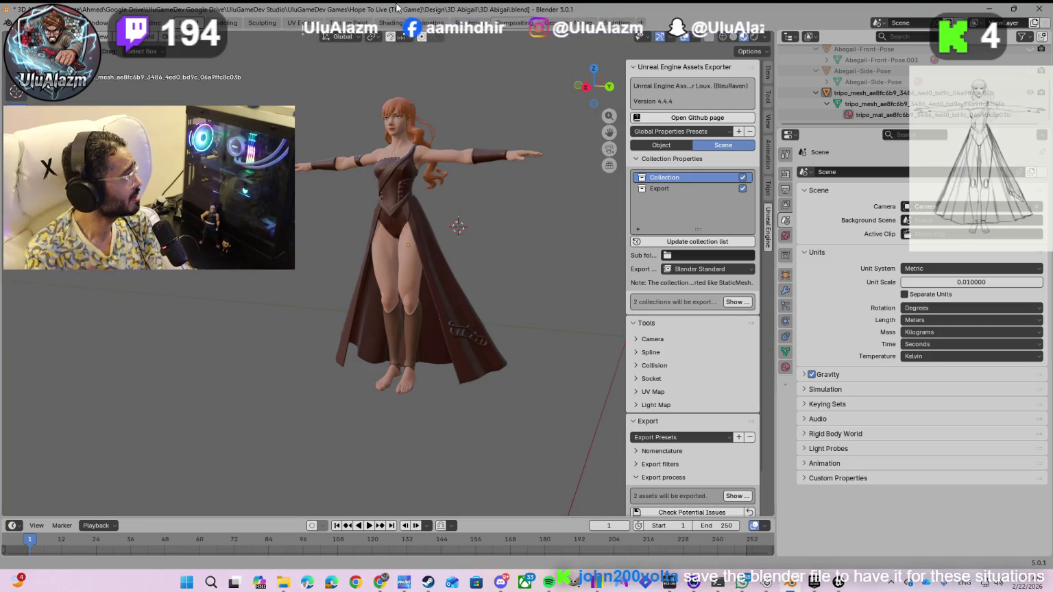
- Save 3D Abigail.blend from the File menu and switch to Unreal Engine
{"action": "left_click", "coordinate": [21, 23]}
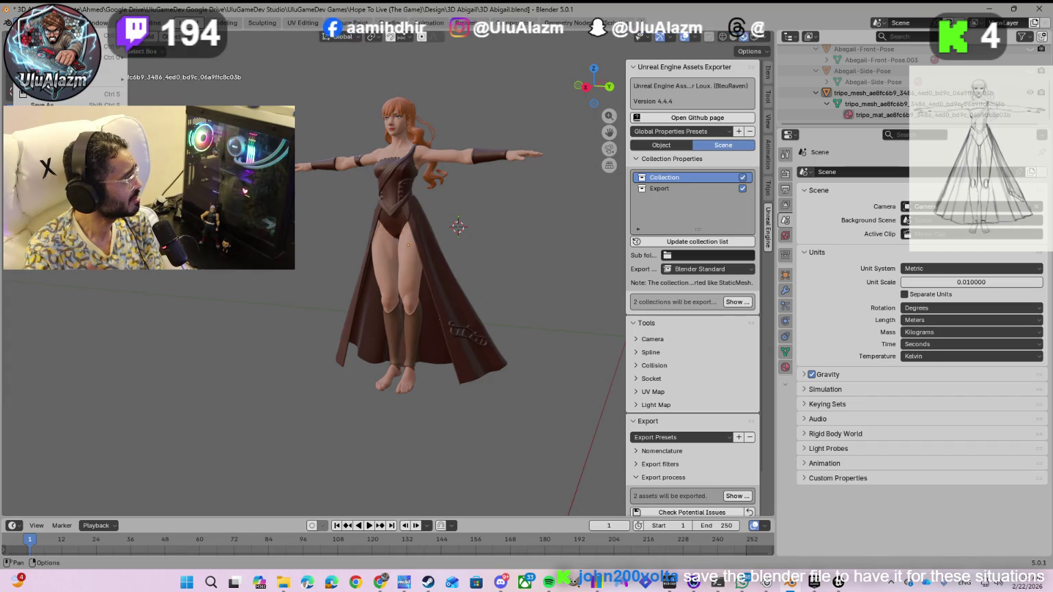
{"action": "left_click", "coordinate": [31, 95]}
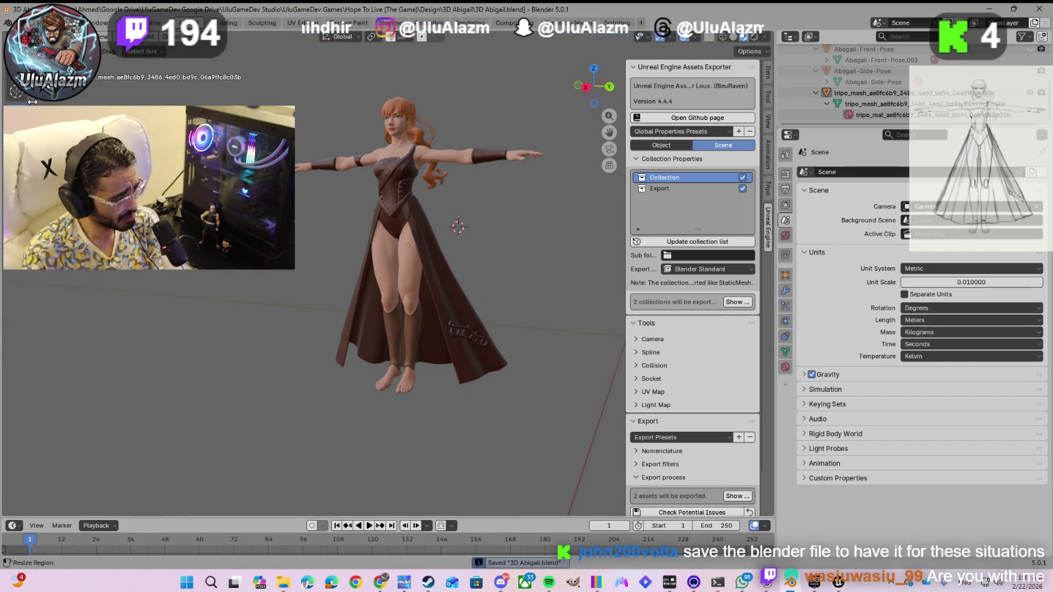
{"action": "left_click", "coordinate": [836, 583]}
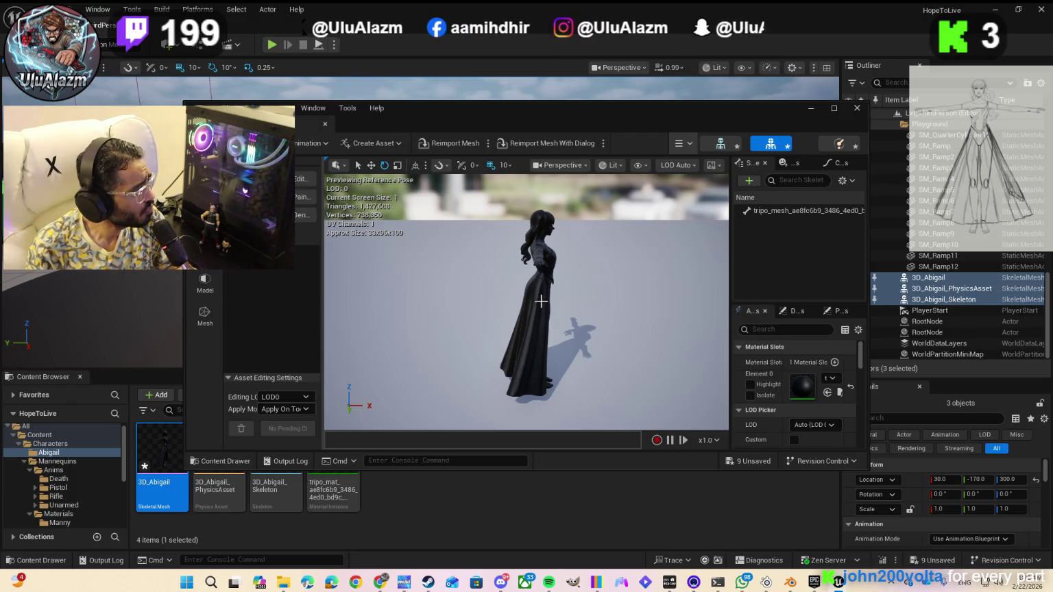
{"action": "left_click", "coordinate": [751, 386]}
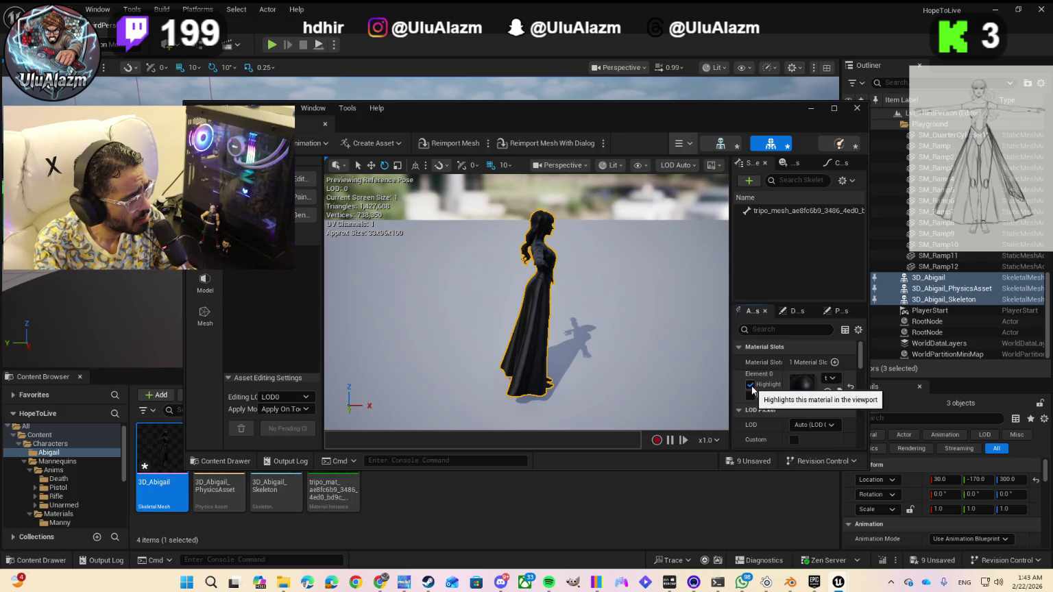
{"action": "left_click", "coordinate": [751, 395]}
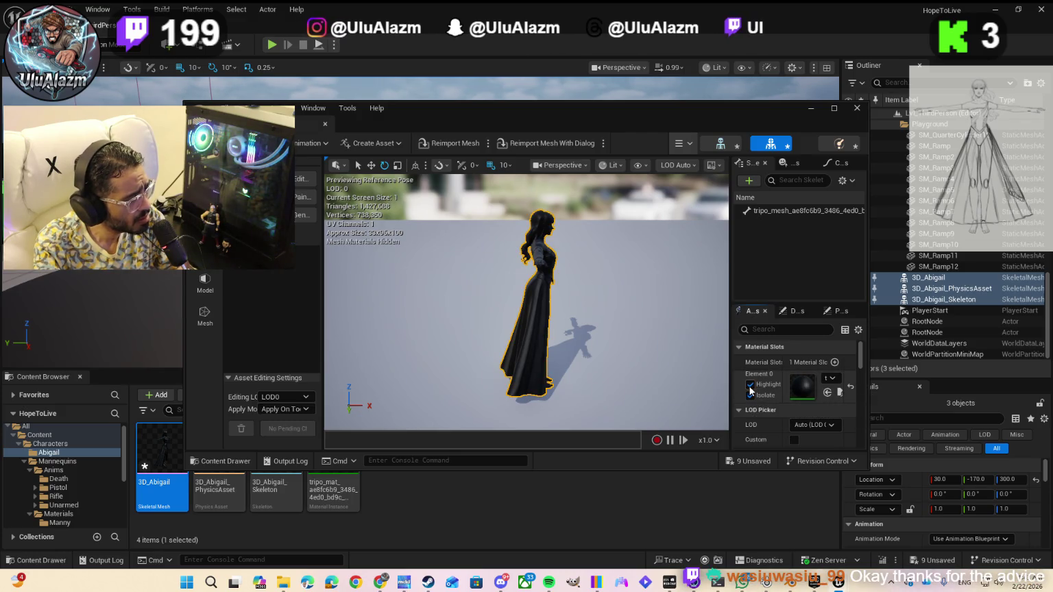
{"action": "left_click", "coordinate": [749, 385]}
{"action": "left_click", "coordinate": [751, 395]}
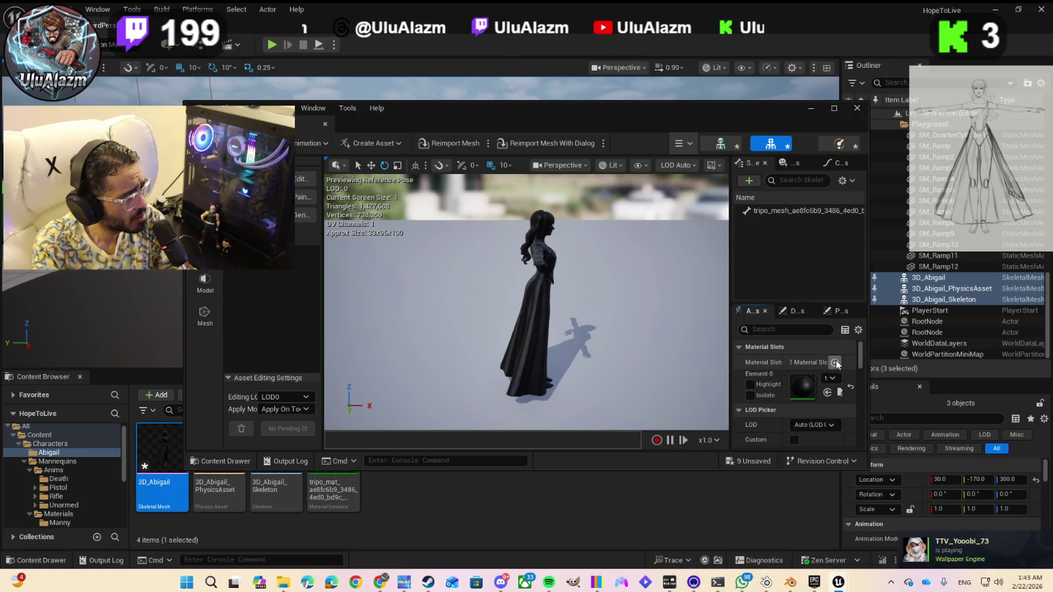
{"action": "left_click", "coordinate": [834, 362]}
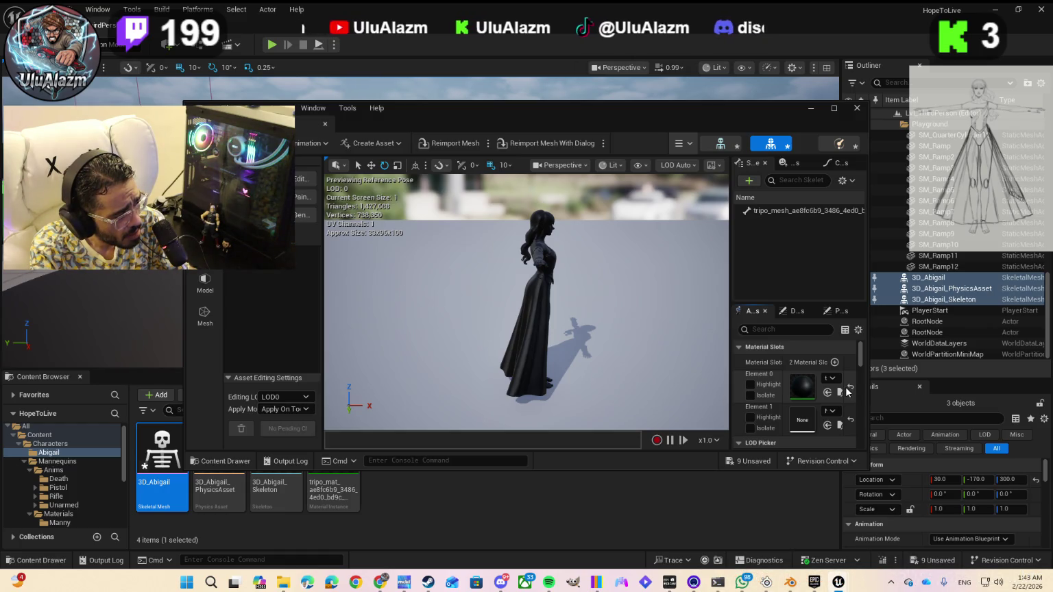
{"action": "key", "text": "ctrl+z"}
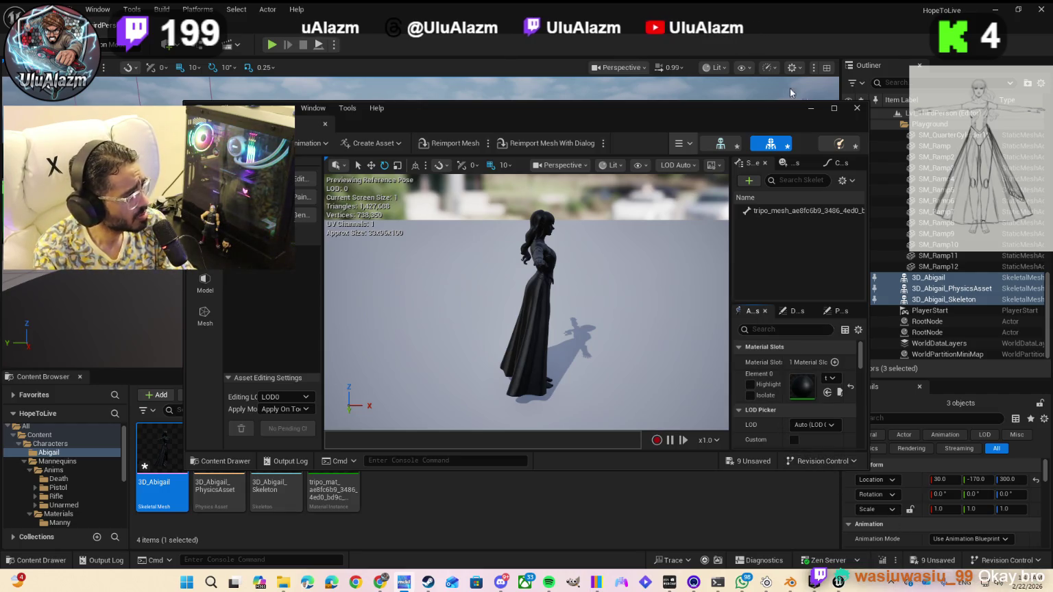
{"action": "left_click", "coordinate": [833, 108]}
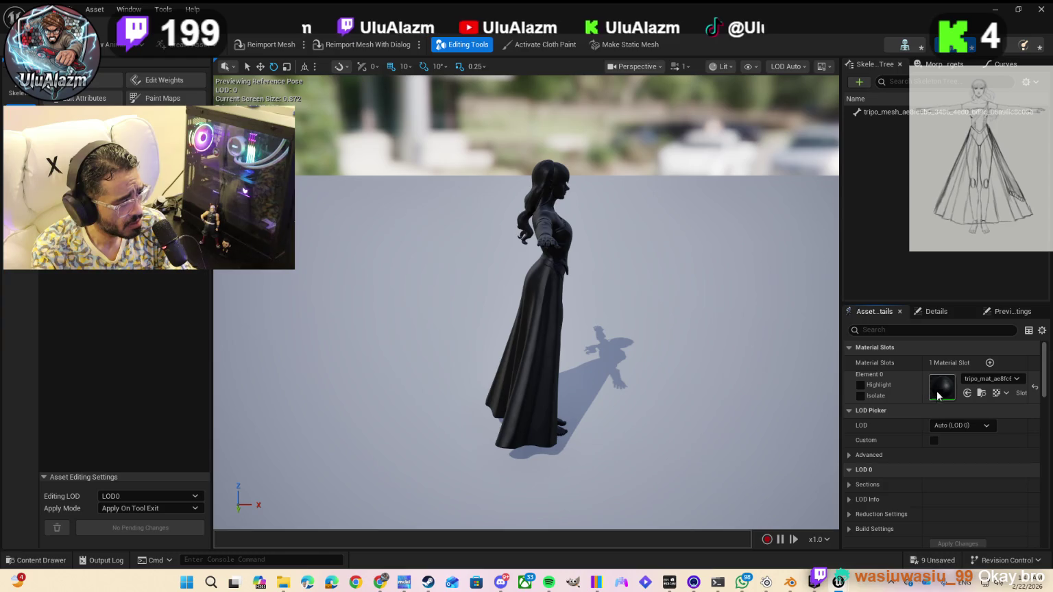
- Confirm the slot keeps its tripo material, then restore the mesh editor to a floating window
{"action": "left_click", "coordinate": [976, 381]}
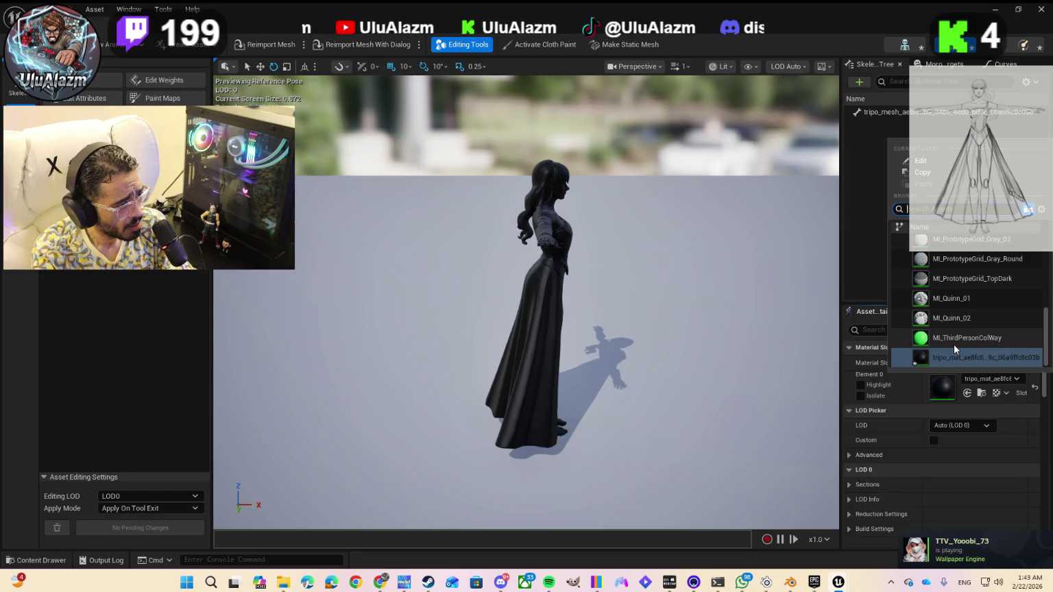
{"action": "scroll", "coordinate": [955, 347], "scroll_direction": "up", "scroll_amount": 4}
{"action": "scroll", "coordinate": [953, 345], "scroll_direction": "up", "scroll_amount": 6}
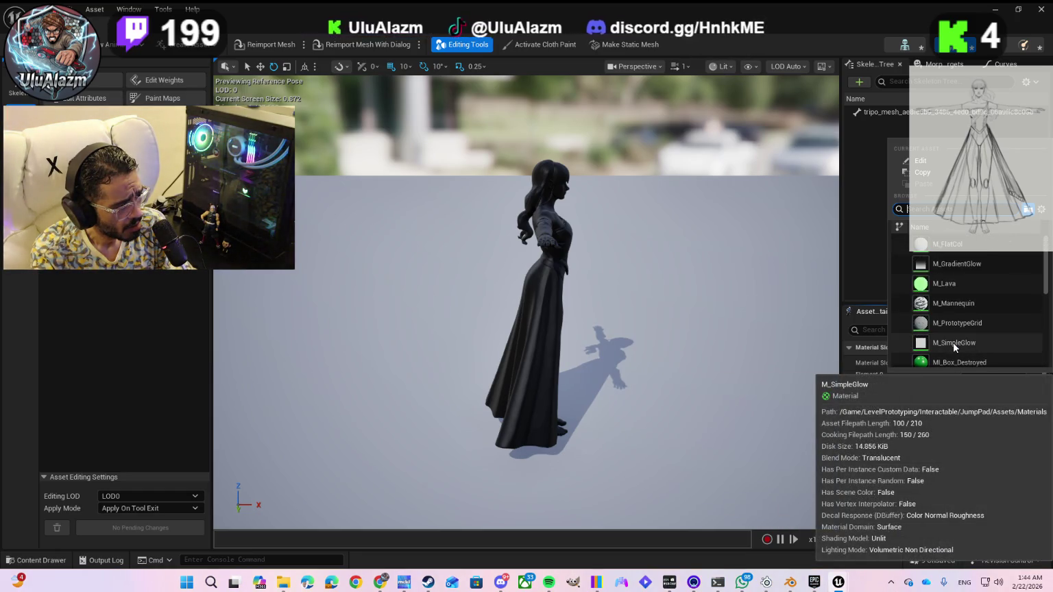
{"action": "scroll", "coordinate": [953, 342], "scroll_direction": "down", "scroll_amount": 10}
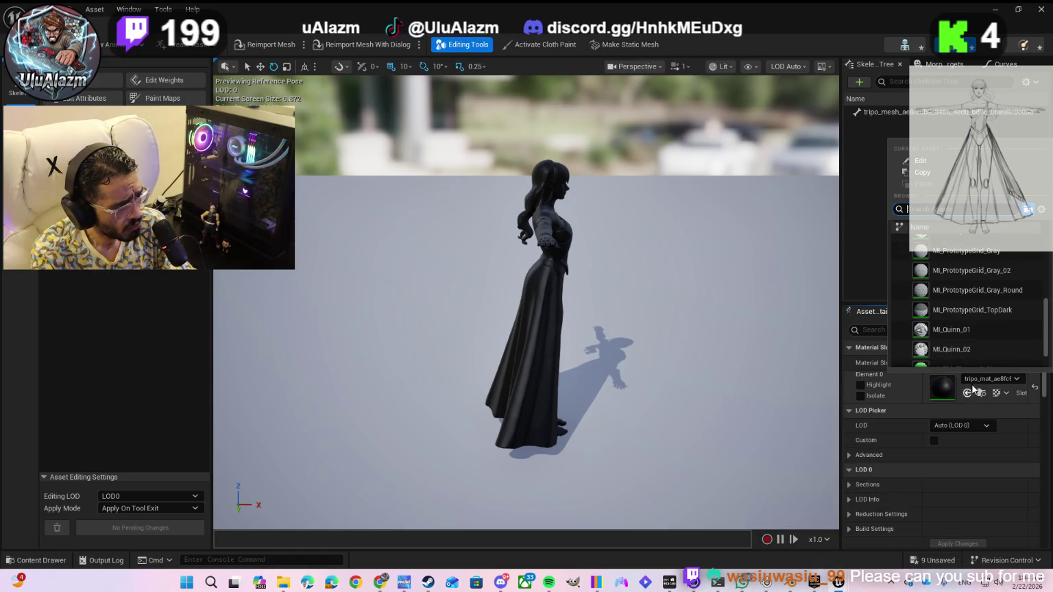
{"action": "left_click", "coordinate": [978, 381]}
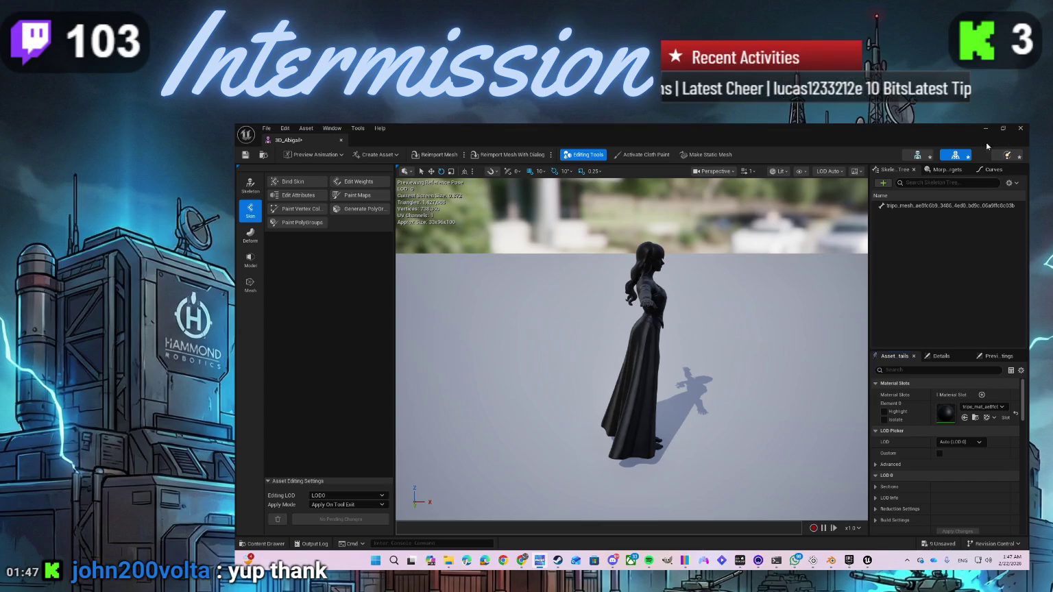
{"action": "left_click", "coordinate": [1002, 129]}
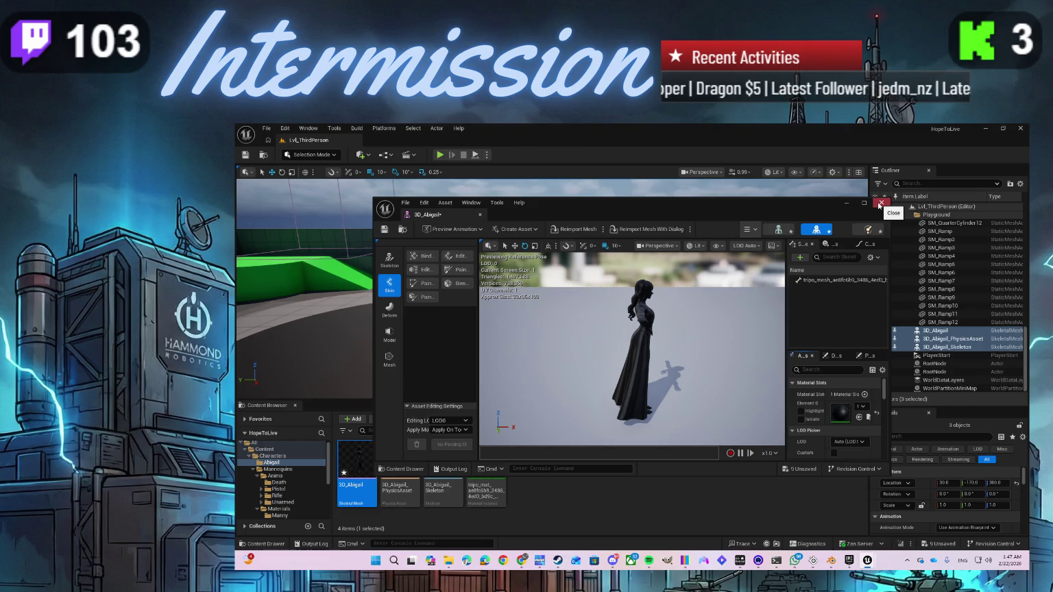
- Close the 3D_Abigail mesh editor and open 3D_Abigail_Skeleton from the Content Browser
{"action": "left_click", "coordinate": [880, 204]}
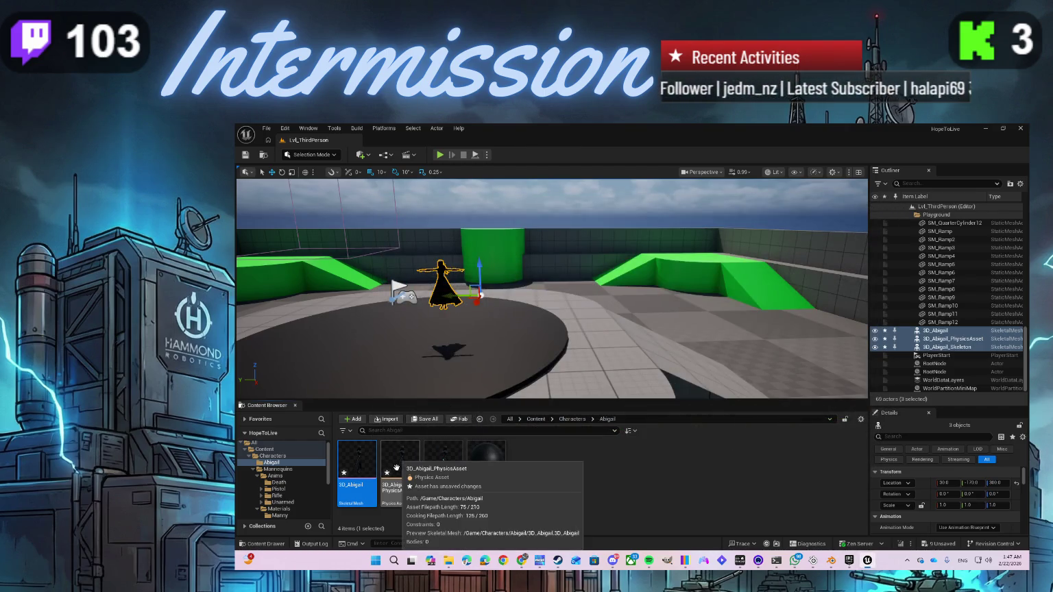
{"action": "double_click", "coordinate": [439, 464]}
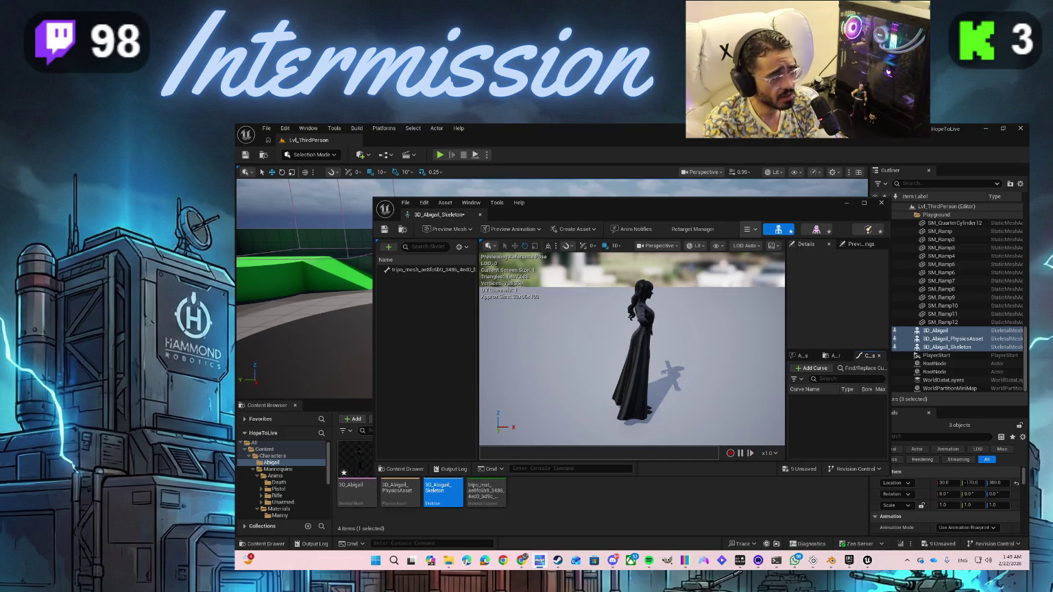
- Maximize and restore the skeleton editor, view 3D_Abigail's full tooltip, then close the editor
{"action": "left_click", "coordinate": [862, 203]}
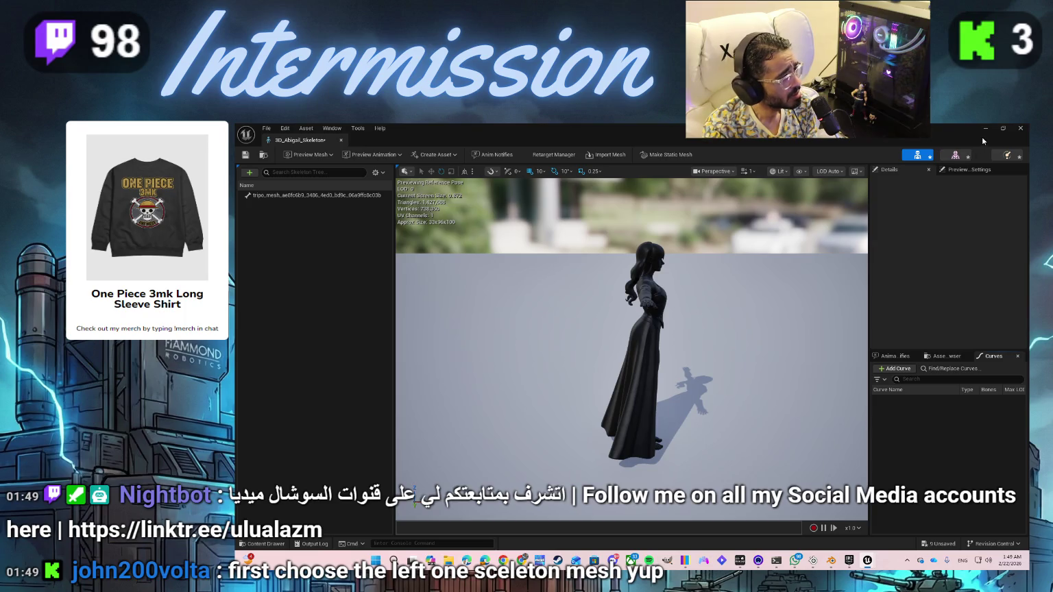
{"action": "left_click", "coordinate": [1002, 129]}
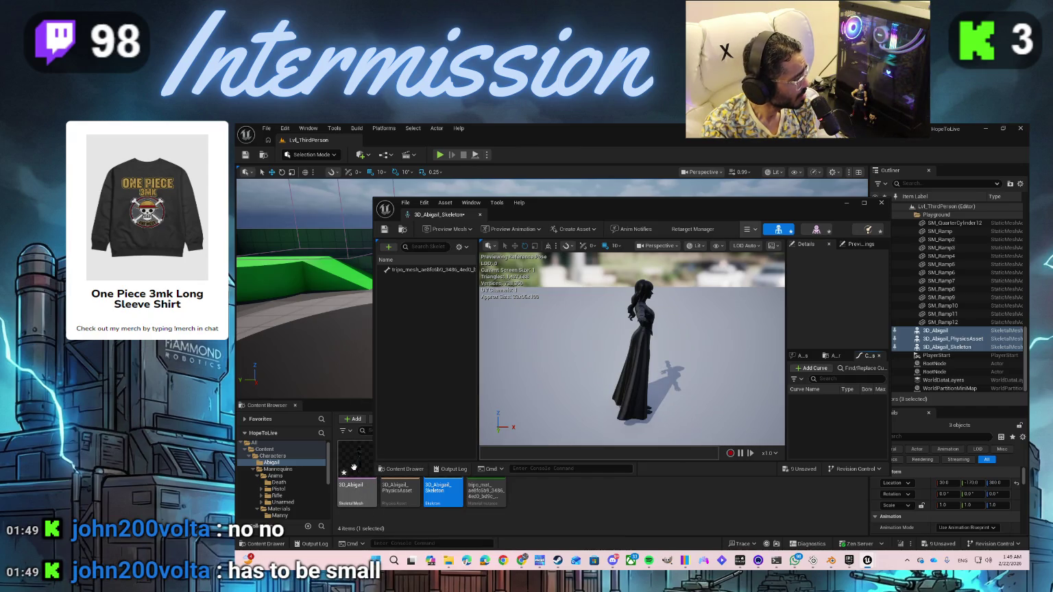
{"action": "key", "text": "ctrl+alt"}
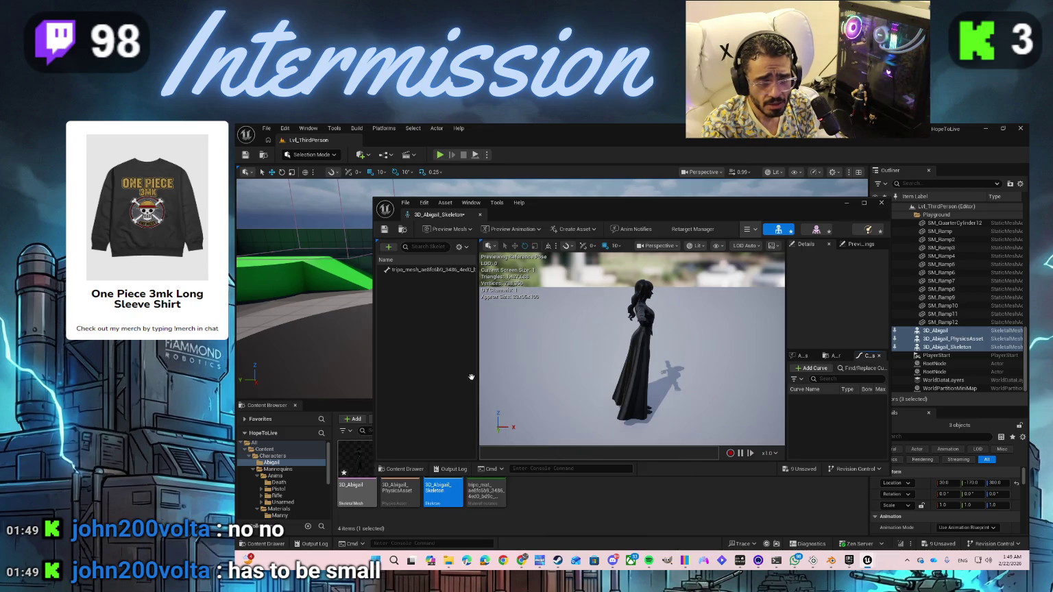
{"action": "left_click", "coordinate": [878, 208]}
{"action": "left_click", "coordinate": [361, 470]}
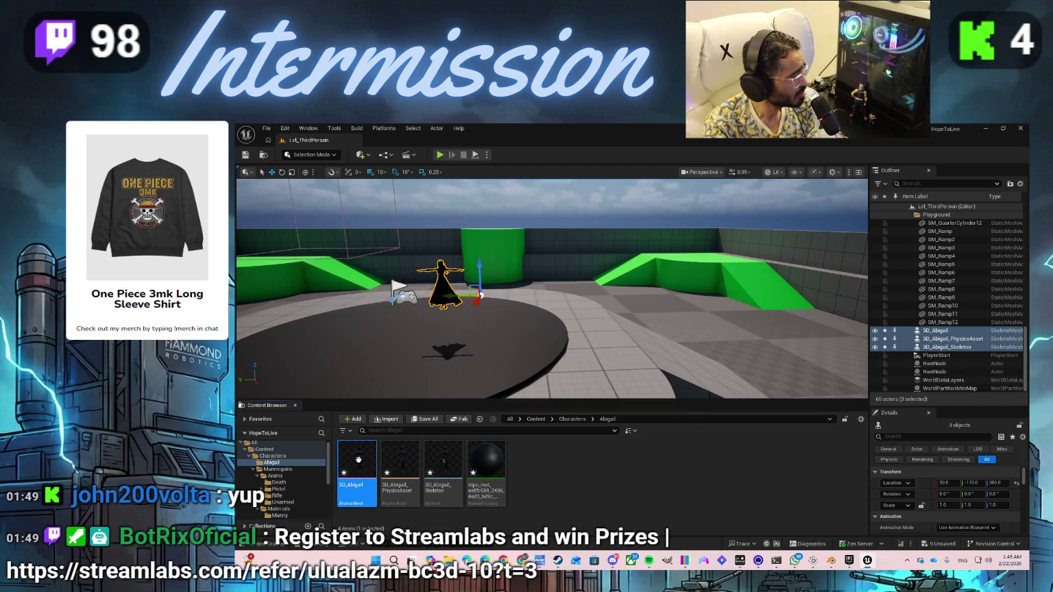
- Open 3D_Abigail in the mesh editor and orbit to inspect it from several angles
{"action": "mouse_move", "coordinate": [359, 465]}
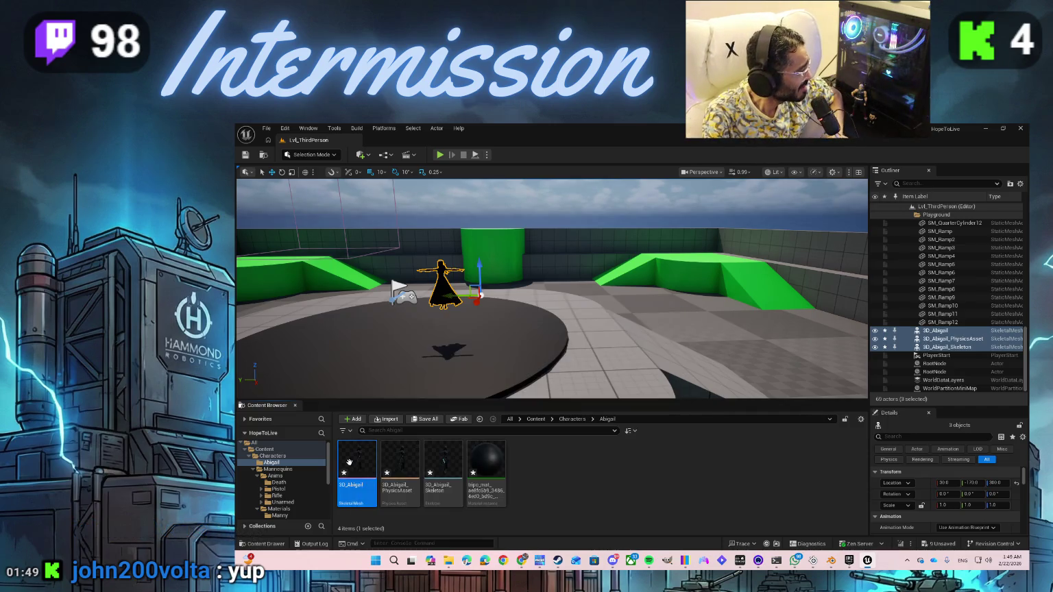
{"action": "right_click", "coordinate": [349, 463]}
{"action": "left_click", "coordinate": [363, 453]}
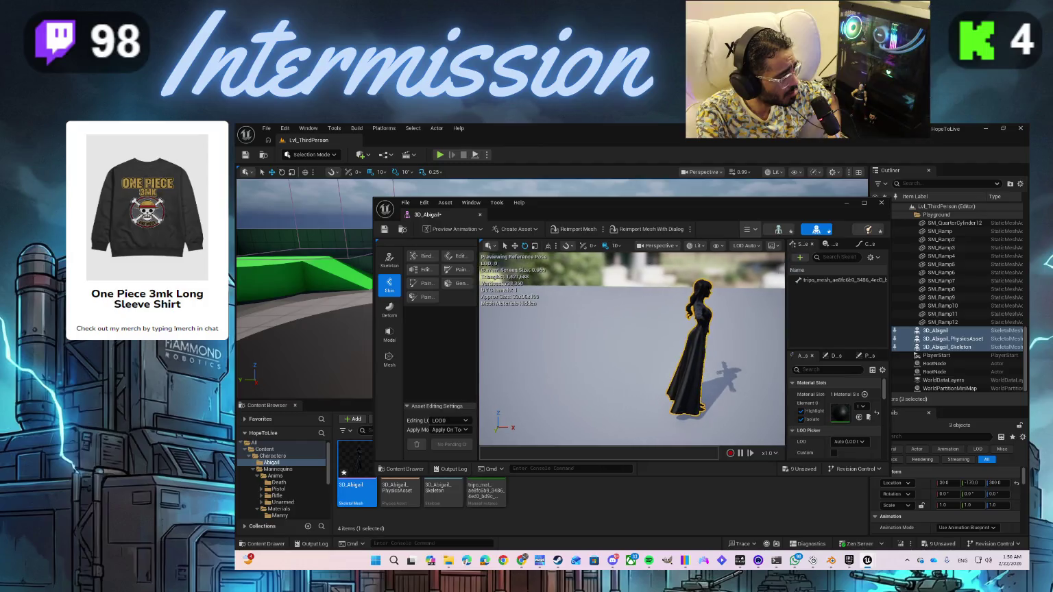
{"action": "scroll", "coordinate": [710, 378], "scroll_direction": "down", "scroll_amount": 2}
{"action": "scroll", "coordinate": [710, 378], "scroll_direction": "up", "scroll_amount": 4}
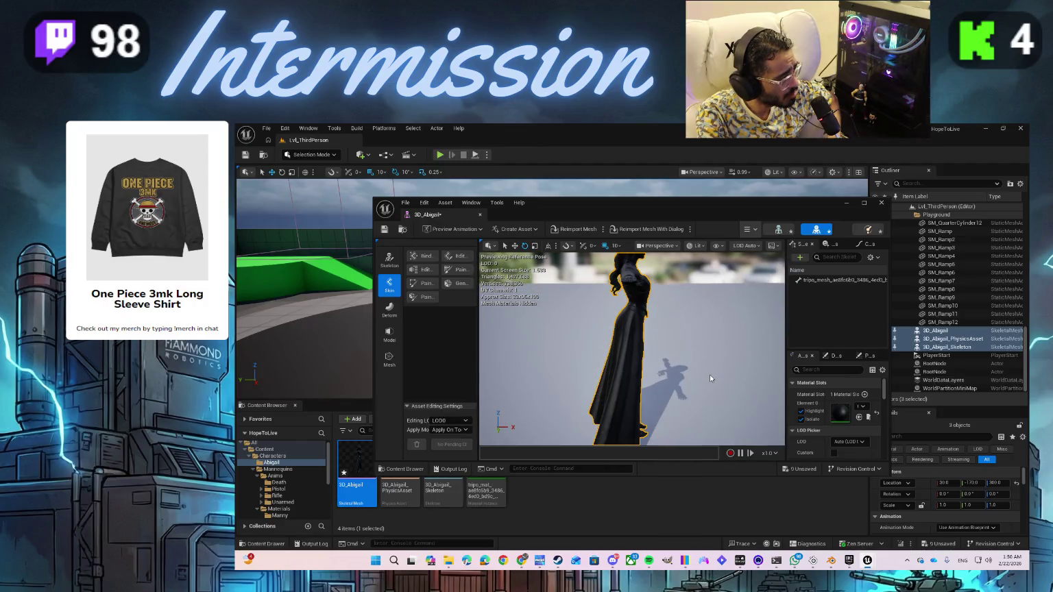
{"action": "scroll", "coordinate": [710, 378], "scroll_direction": "down", "scroll_amount": 3}
{"action": "mouse_move", "coordinate": [710, 378]}
{"action": "left_mouse_down"}
{"action": "mouse_move", "coordinate": [802, 378]}
{"action": "mouse_move", "coordinate": [724, 384]}
{"action": "left_mouse_up"}
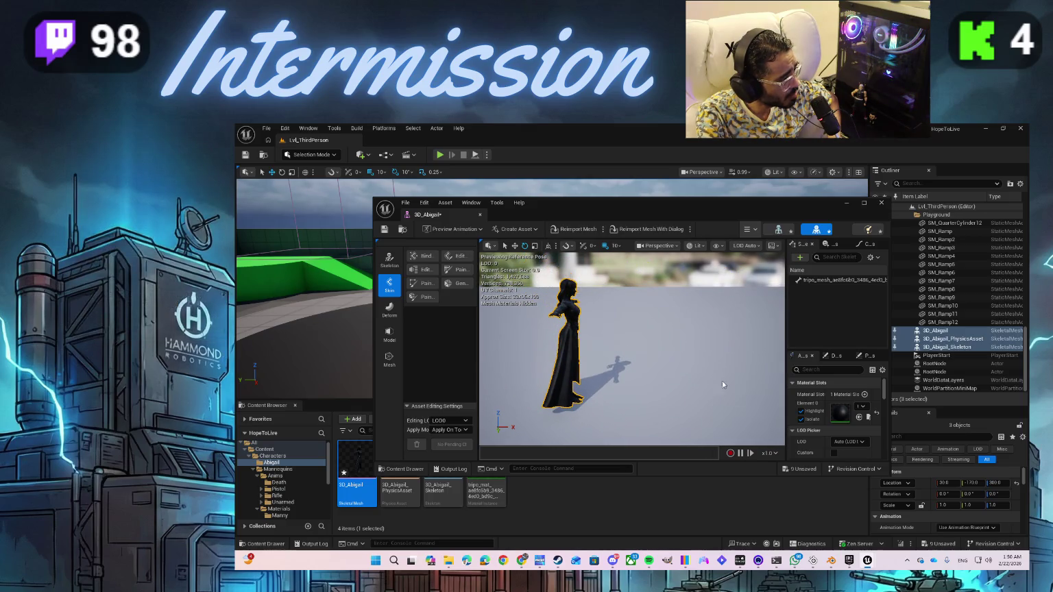
- Turn off the orange Highlight outline under Material Slots and bring up the Tripo browser
{"action": "left_click", "coordinate": [800, 411]}
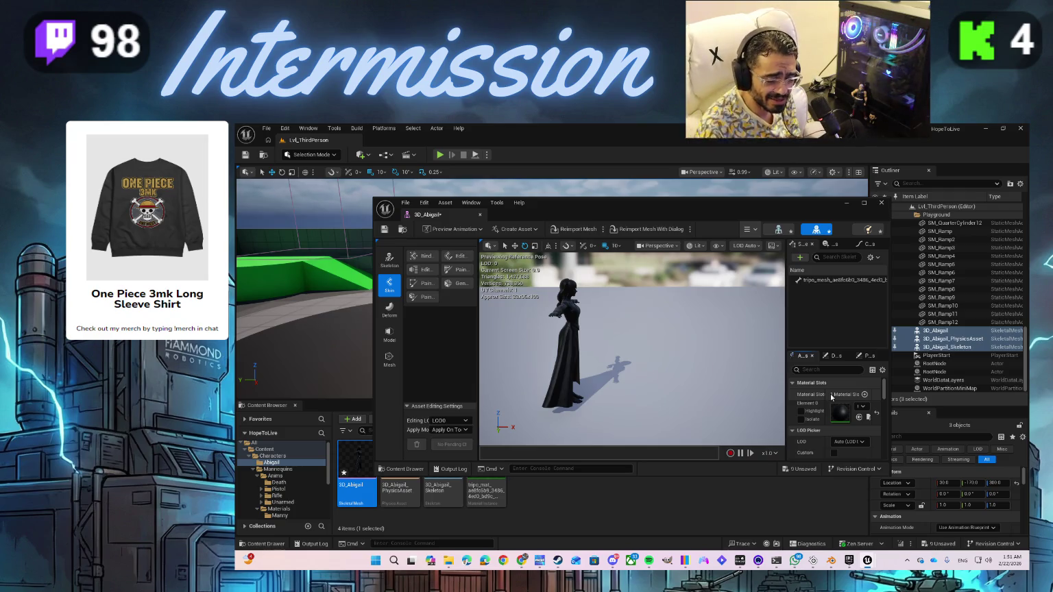
{"action": "mouse_move", "coordinate": [520, 559]}
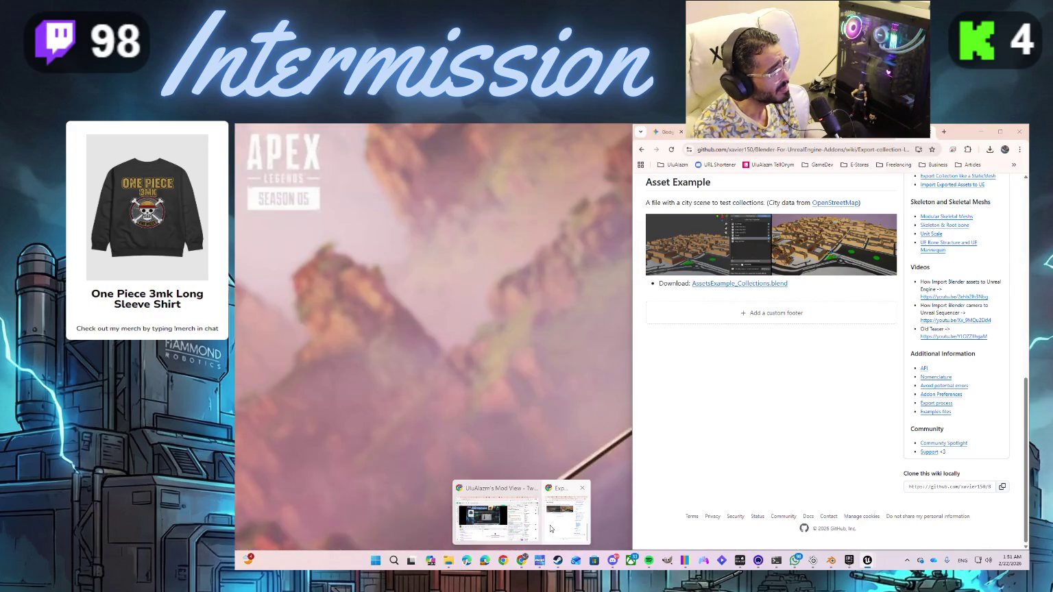
{"action": "left_click", "coordinate": [551, 529]}
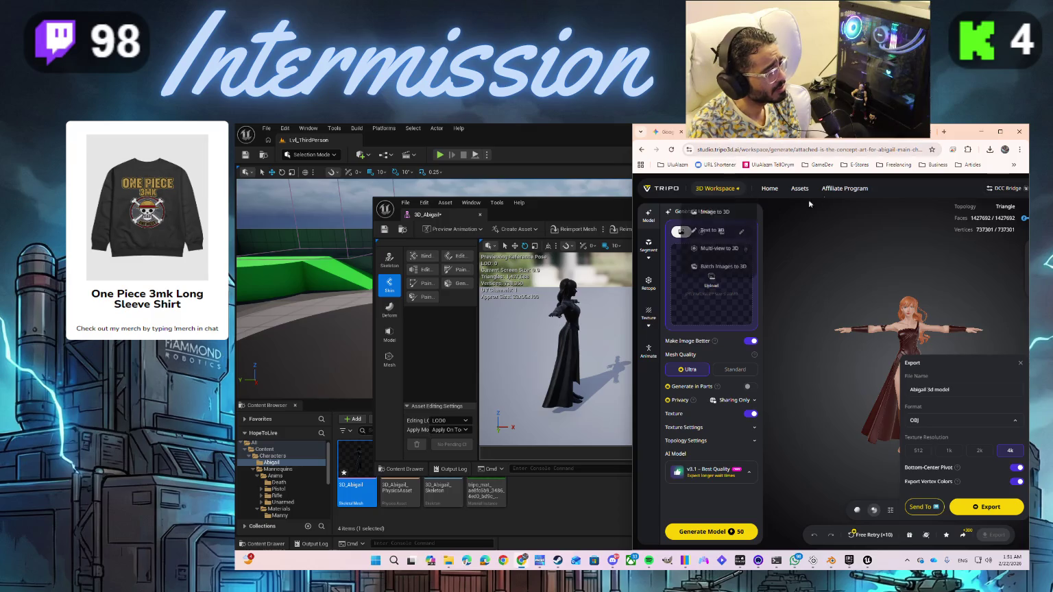
- Unsnap the Chrome window with the Tripo workspace and maximize it to full screen
{"action": "mouse_move", "coordinate": [960, 134]}
{"action": "left_mouse_down"}
{"action": "mouse_move", "coordinate": [749, 150]}
{"action": "mouse_move", "coordinate": [736, 162]}
{"action": "left_mouse_up"}
{"action": "double_click", "coordinate": [737, 146]}
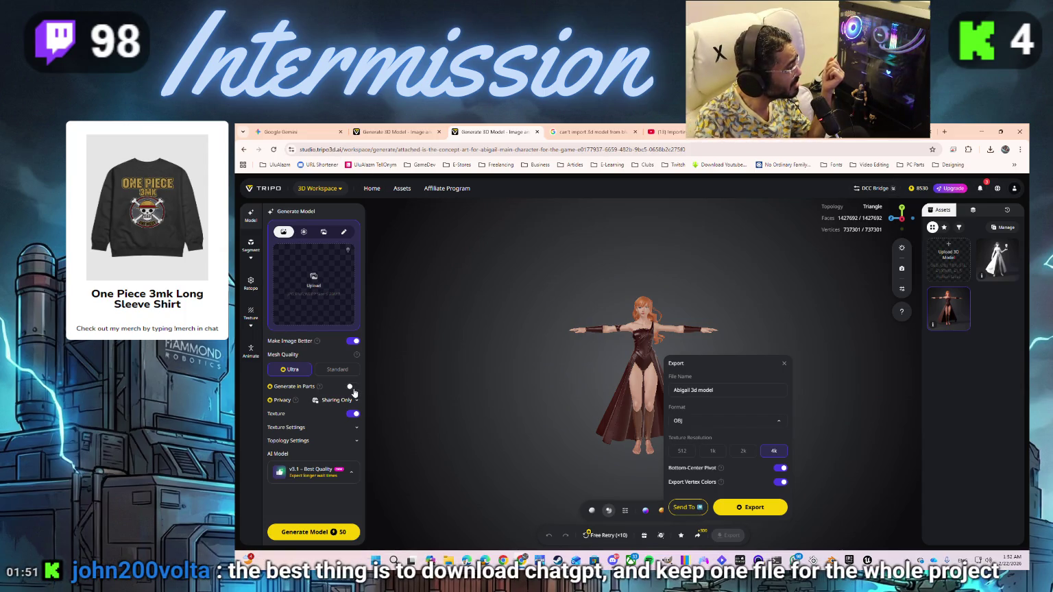
{"action": "mouse_move", "coordinate": [319, 388]}
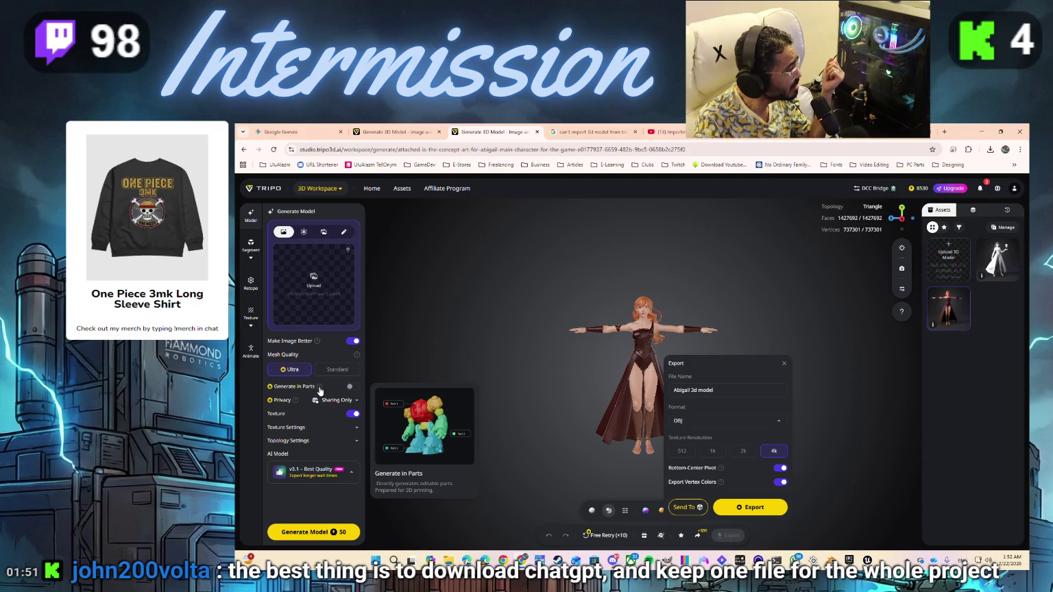
- Enable Generate in Parts with texturing left off, then open the model's export settings
{"action": "left_click", "coordinate": [353, 386]}
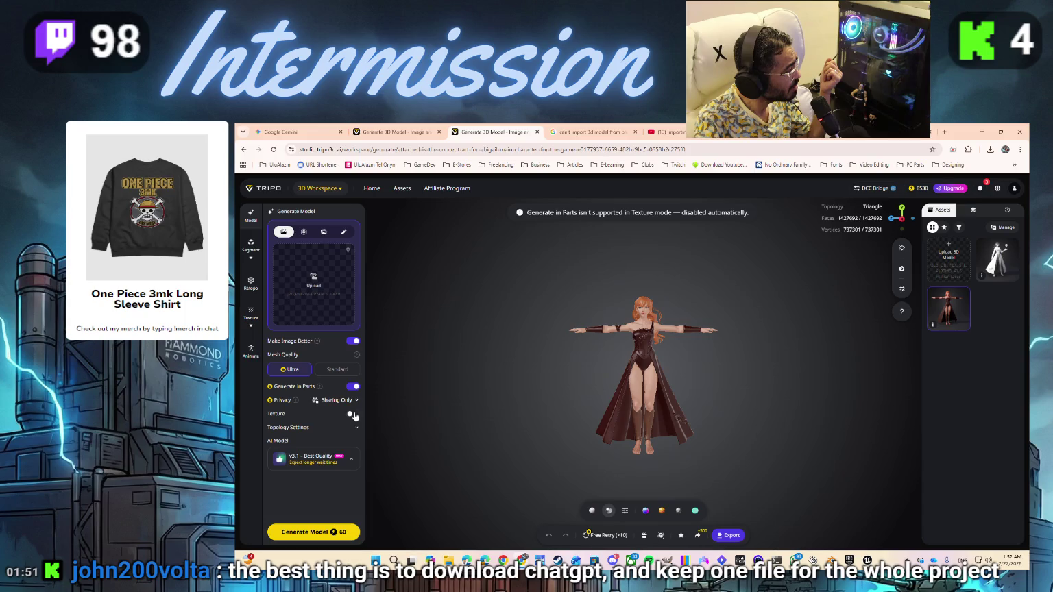
{"action": "left_click", "coordinate": [352, 414]}
{"action": "left_click", "coordinate": [352, 387]}
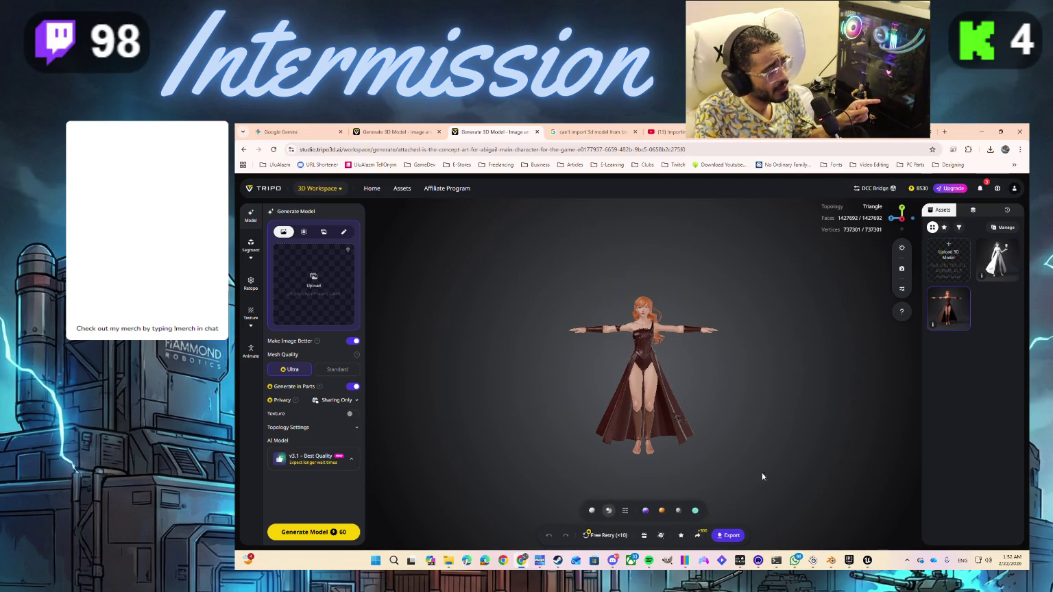
{"action": "left_click", "coordinate": [728, 536]}
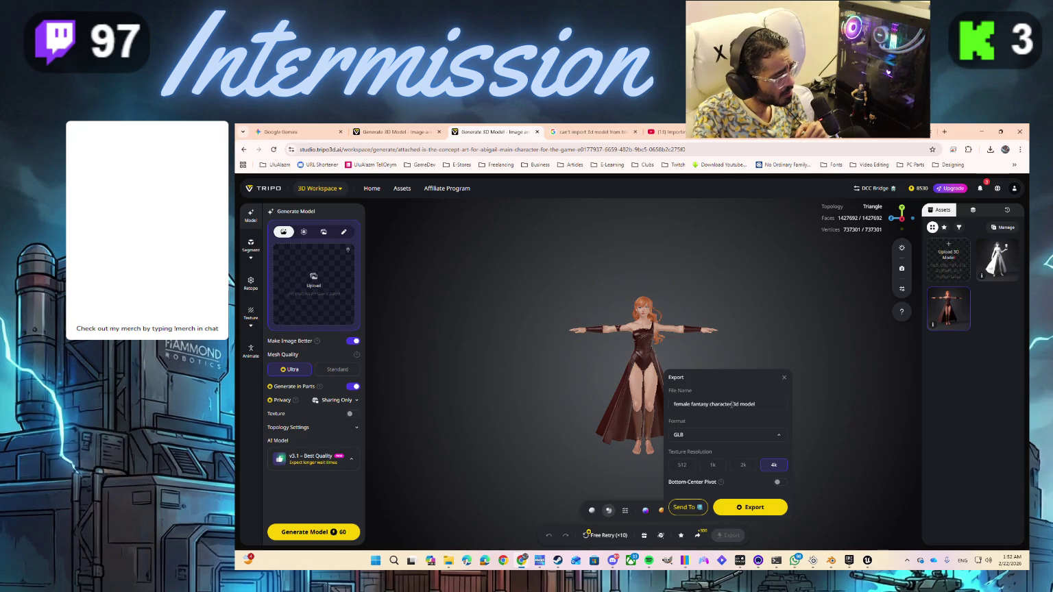
- Rename the GLB export file to 'Abigail 3d model in Parts'
{"action": "left_click_drag", "start_coordinate": [731, 405], "coordinate": [720, 407]}
{"action": "left_click", "coordinate": [675, 409]}
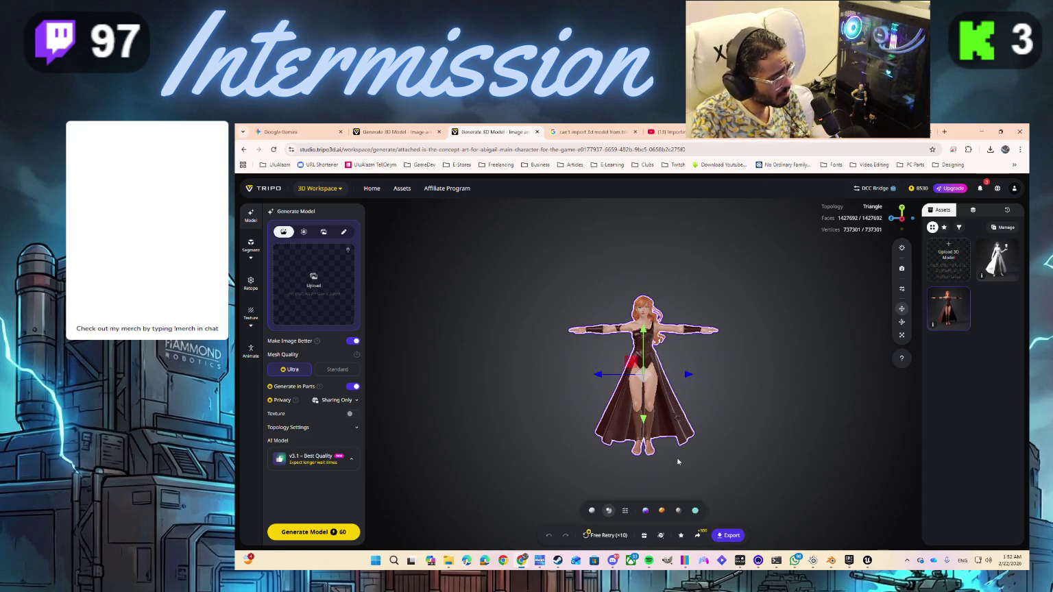
{"action": "left_click", "coordinate": [728, 536]}
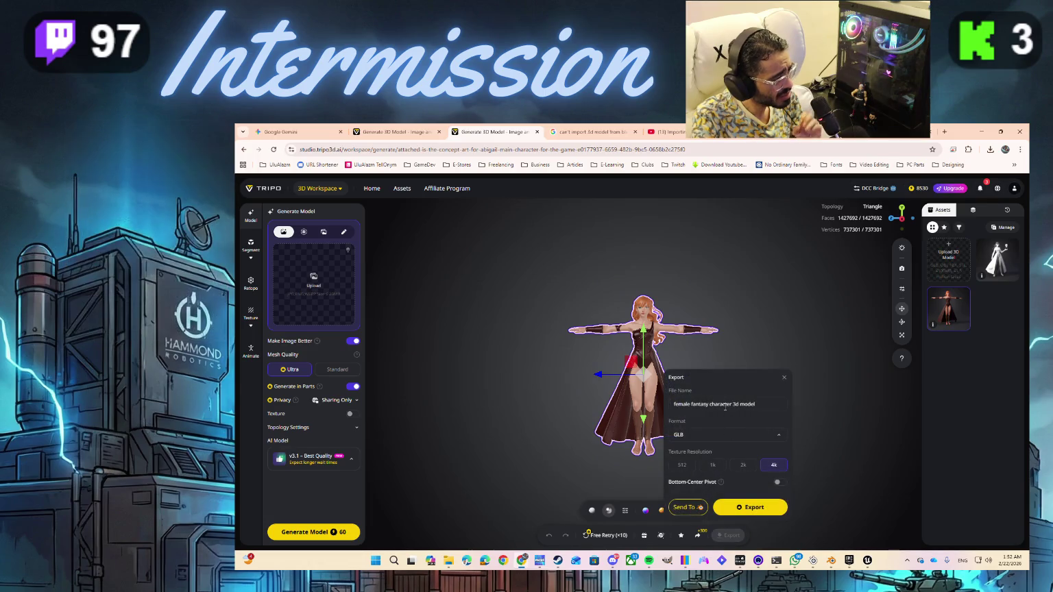
{"action": "left_click_drag", "start_coordinate": [731, 405], "coordinate": [673, 405]}
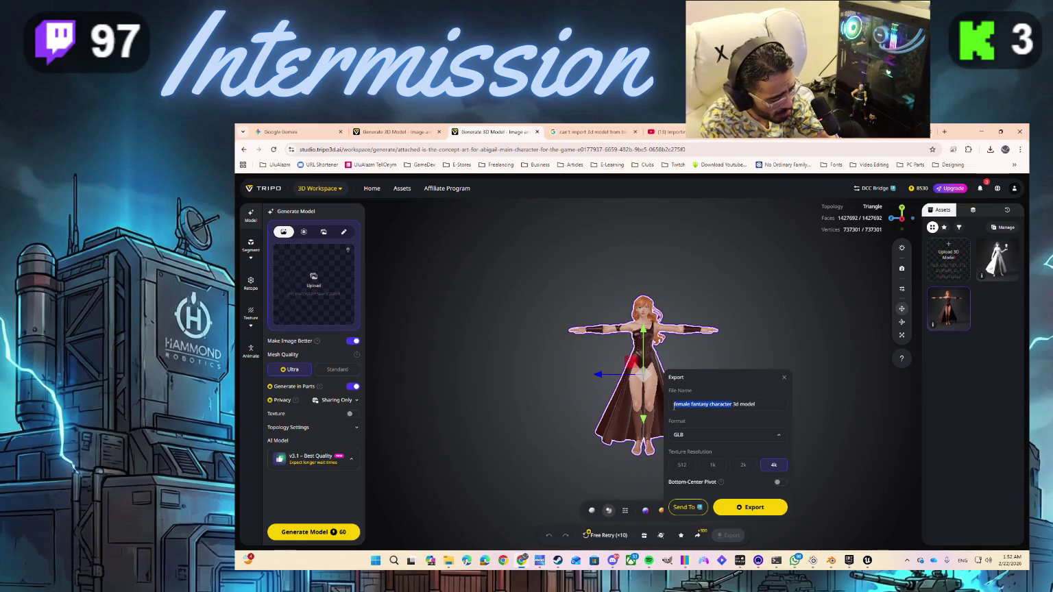
{"action": "key", "text": "BackSpace"}
{"action": "type", "text": "Abigail 3d model"}
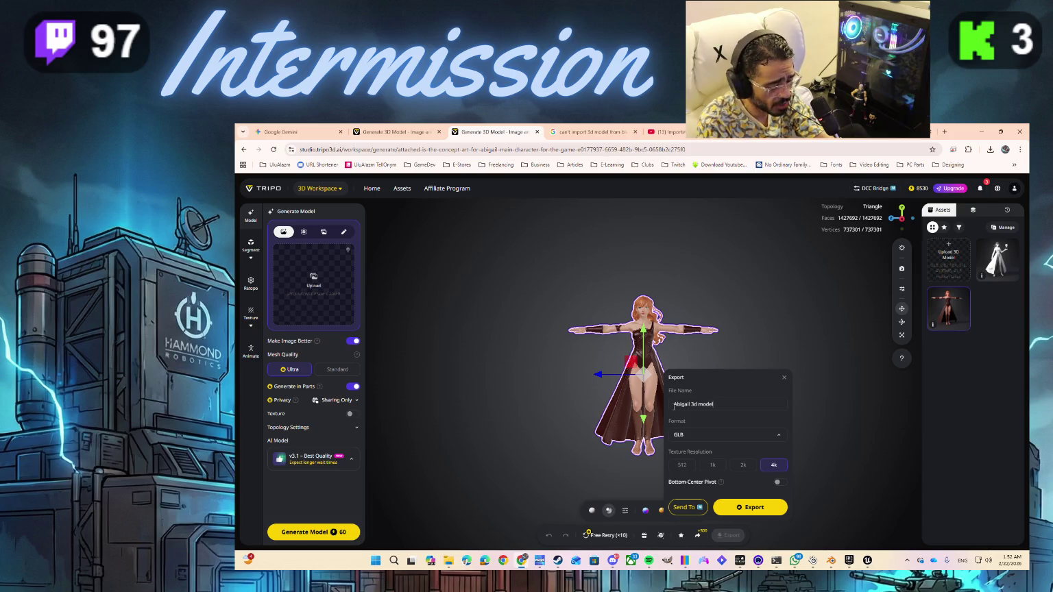
{"action": "type", "text": " in "}
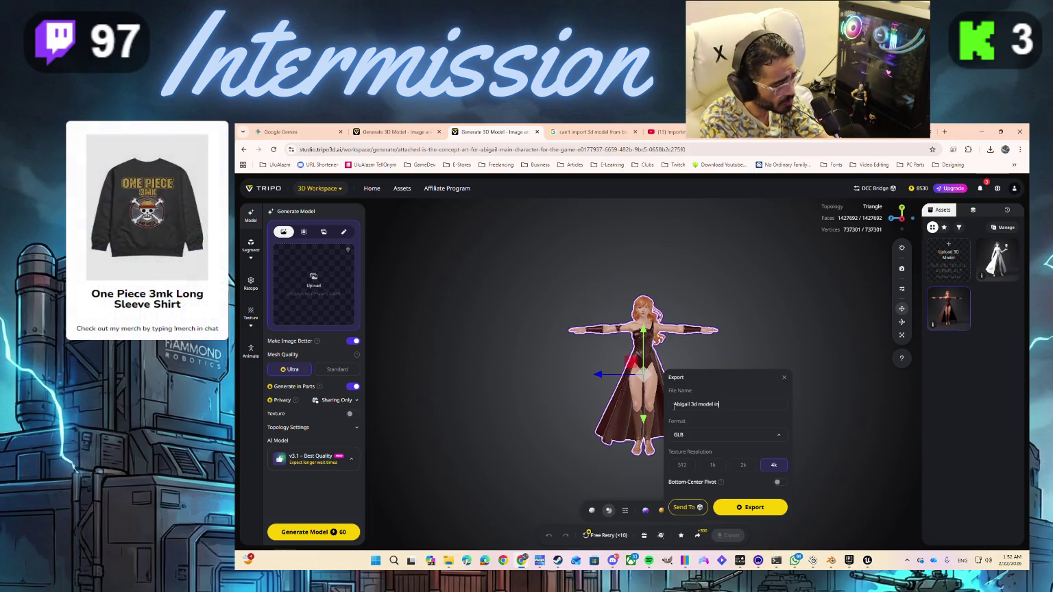
{"action": "type", "text": "Parts"}
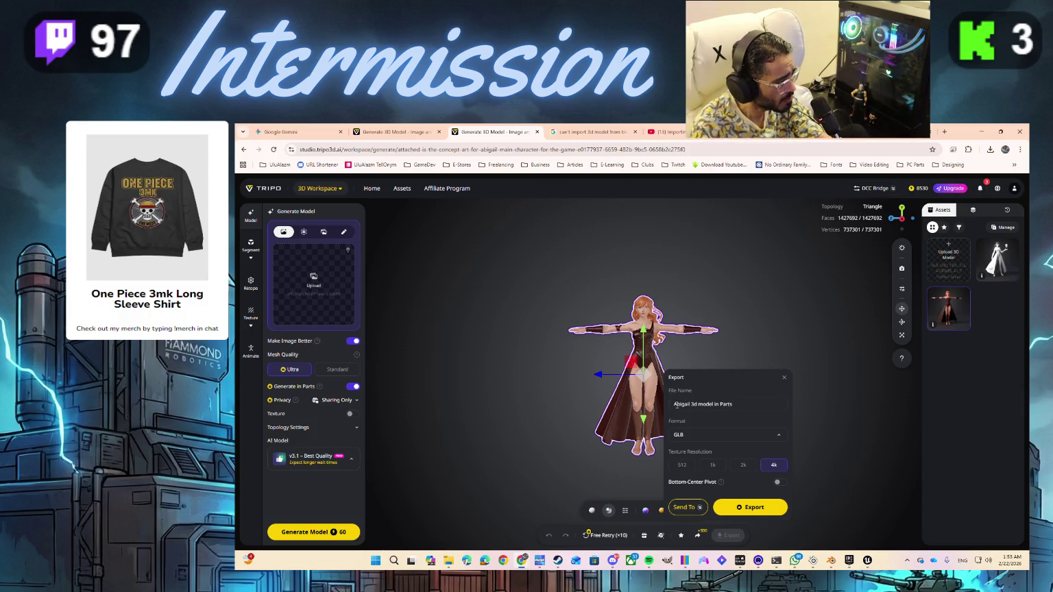
- Try Send To Blender, which leads to Tripo's DCC Bridge panel
{"action": "left_click", "coordinate": [697, 507]}
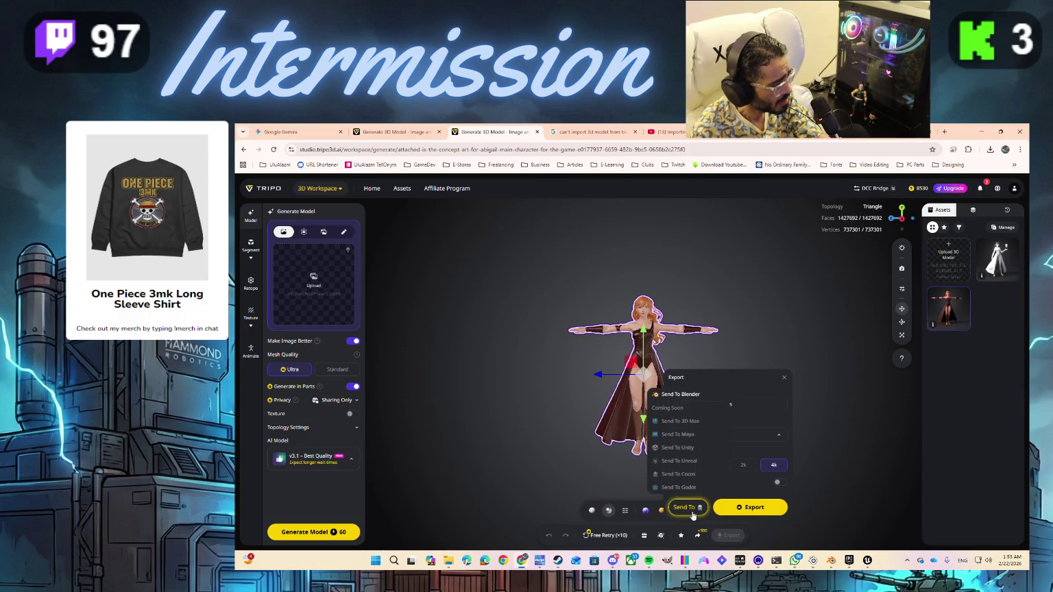
{"action": "left_click", "coordinate": [681, 395]}
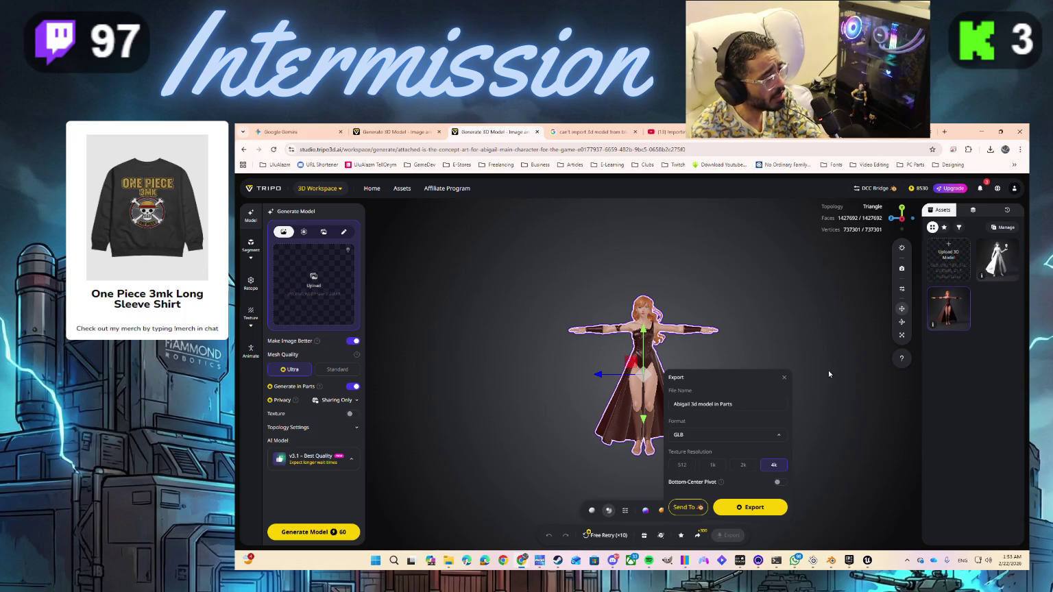
{"action": "left_click", "coordinate": [869, 193]}
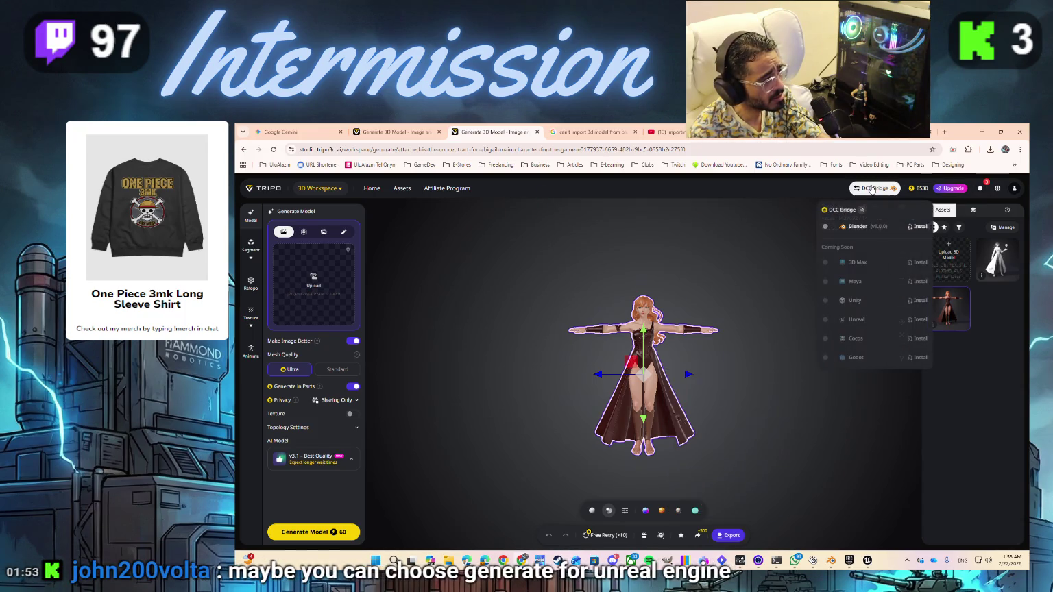
- Switch on the Blender bridge so it shows Connected, then bring back the export settings
{"action": "left_click", "coordinate": [828, 227]}
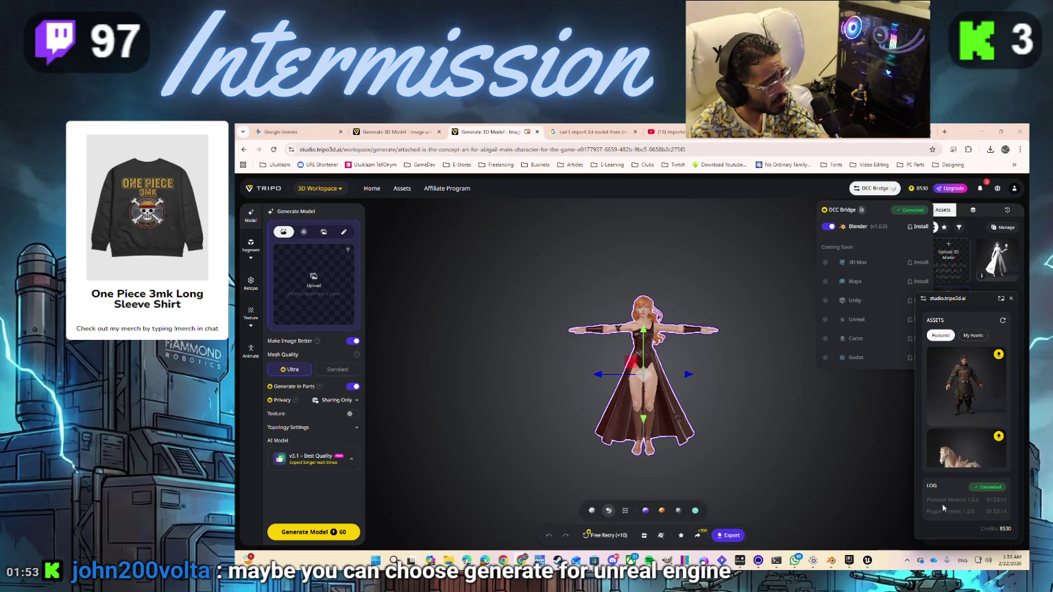
{"action": "left_click", "coordinate": [811, 533]}
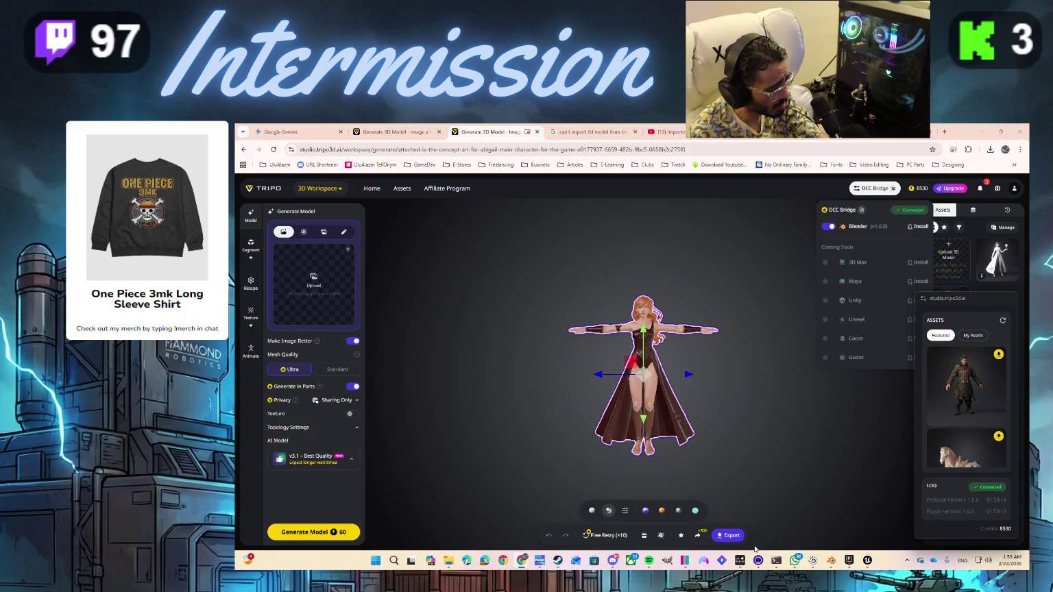
{"action": "left_click", "coordinate": [730, 536]}
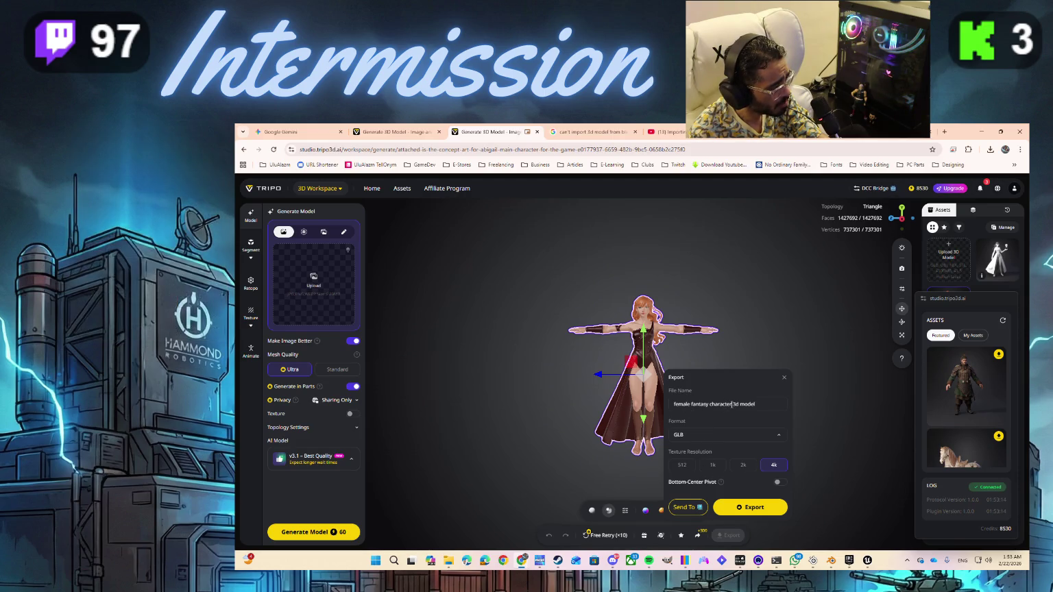
- Re-enter the Abigail file name and change the export format from GLB to FBX, Blender preset
{"action": "left_click_drag", "start_coordinate": [733, 404], "coordinate": [675, 404]}
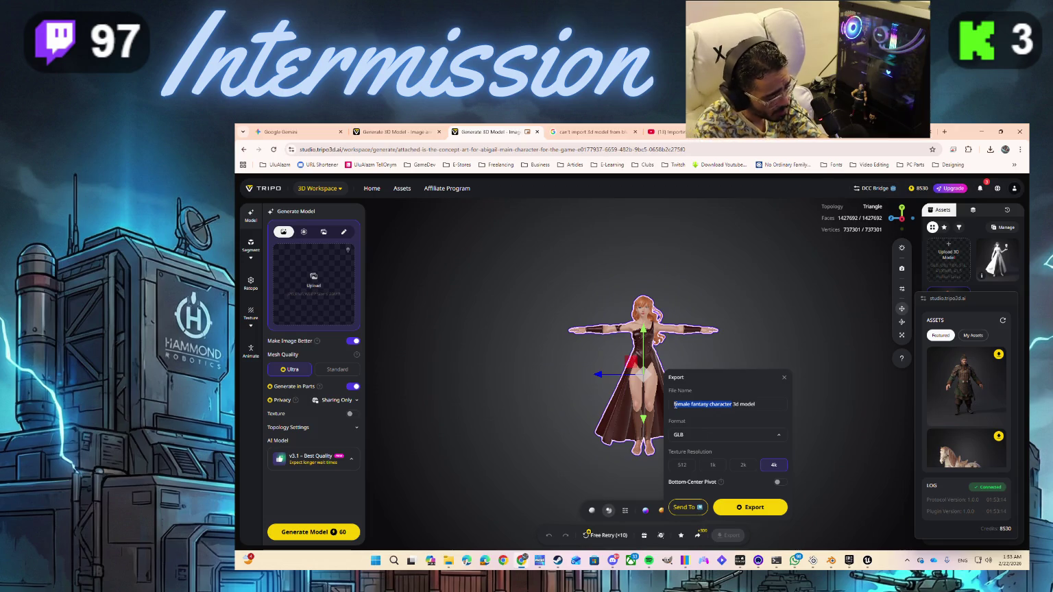
{"action": "type", "text": "abigail 3d model in"}
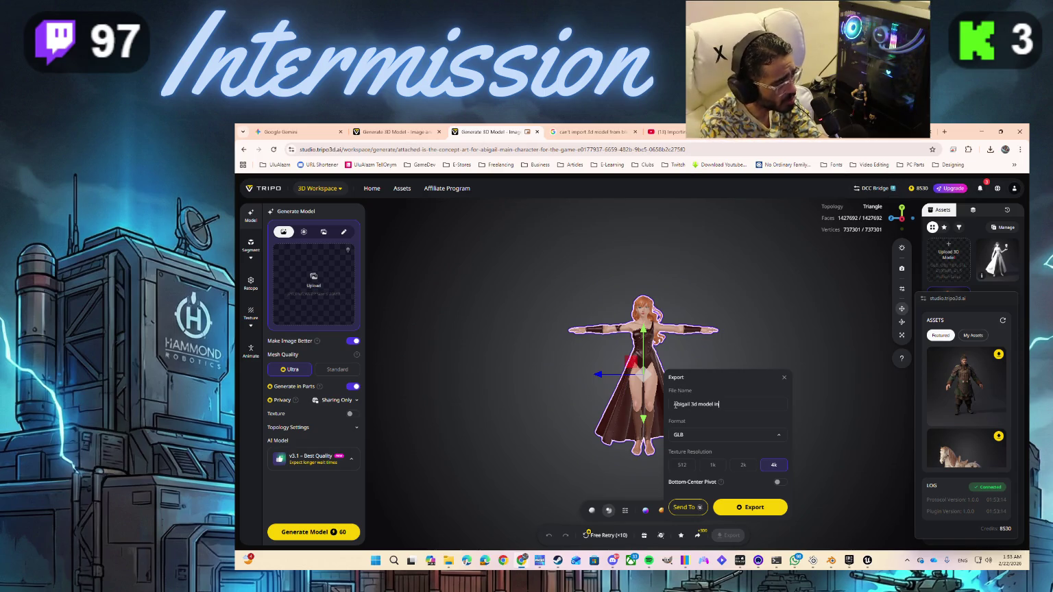
{"action": "type", "text": " Parts"}
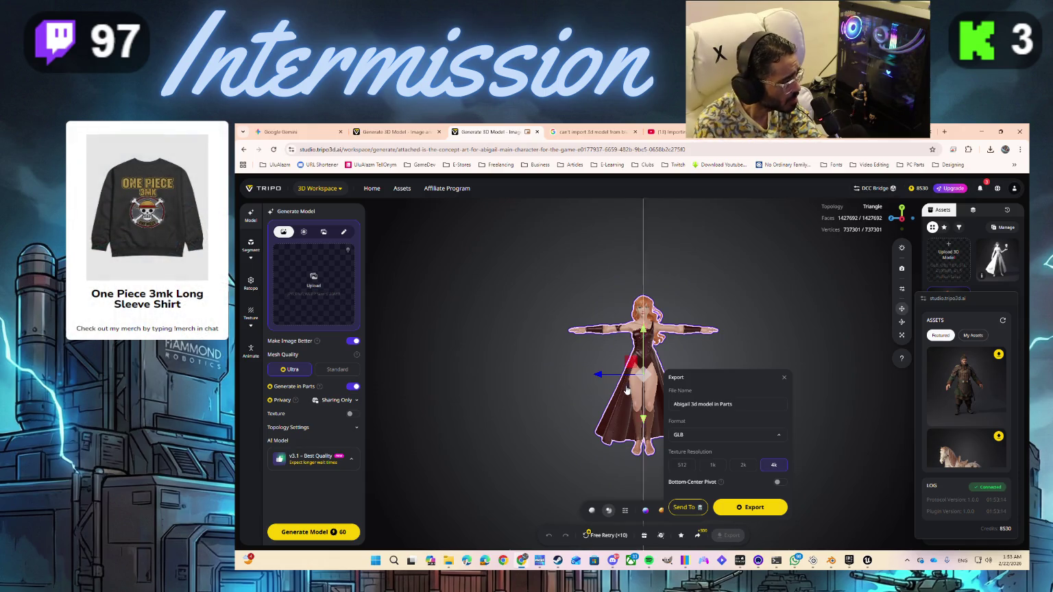
{"action": "left_click", "coordinate": [689, 440]}
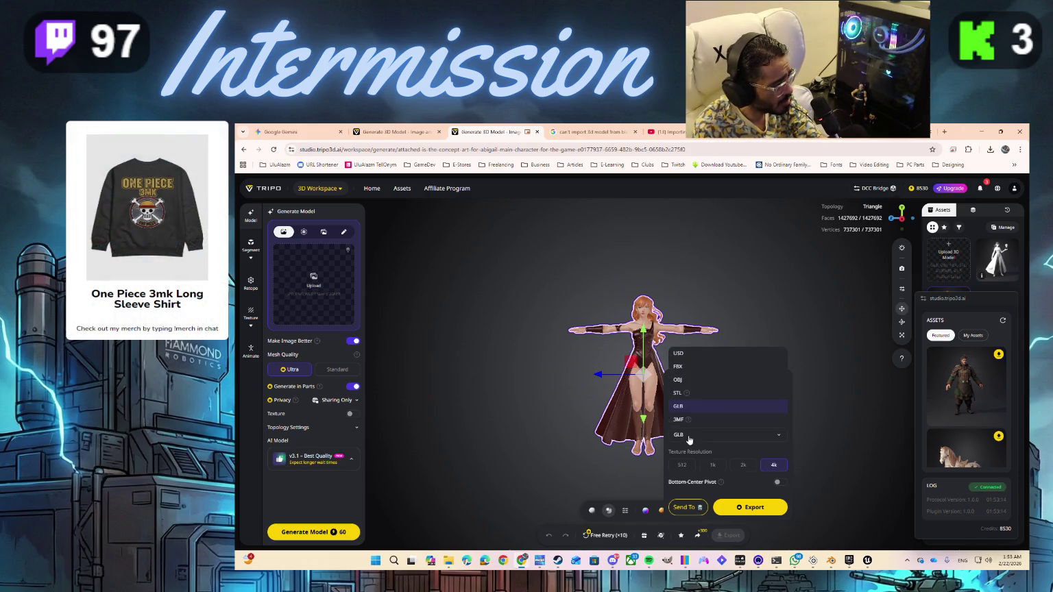
{"action": "left_click", "coordinate": [698, 367]}
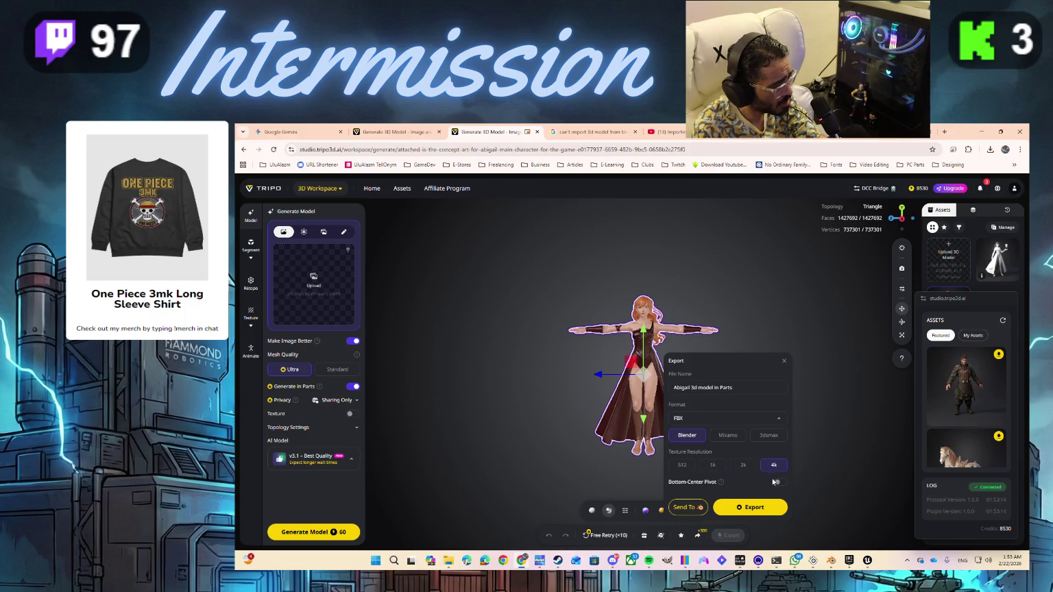
{"action": "mouse_move", "coordinate": [721, 485]}
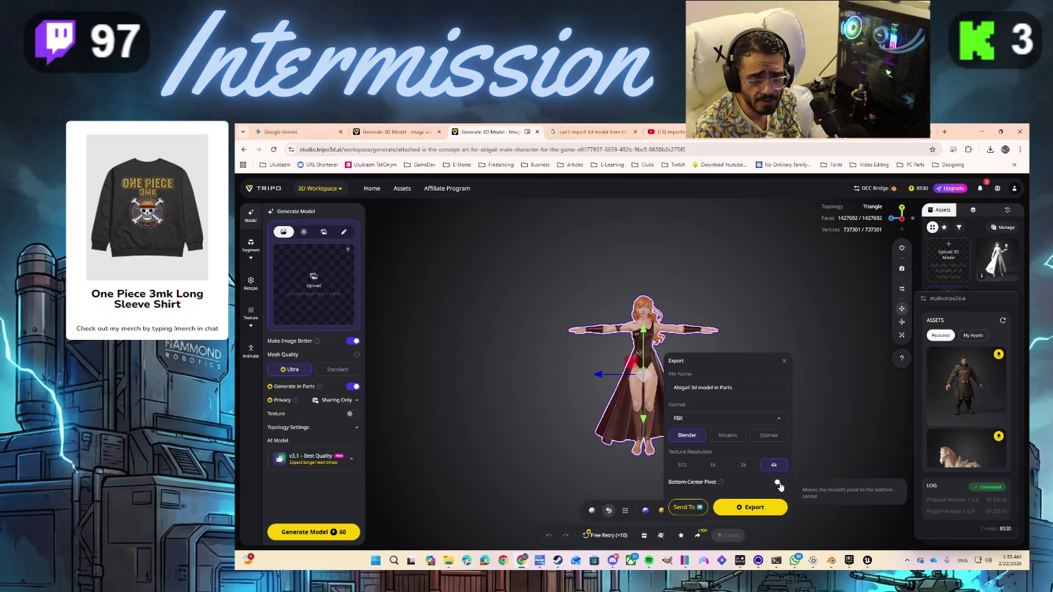
{"action": "left_click", "coordinate": [685, 507]}
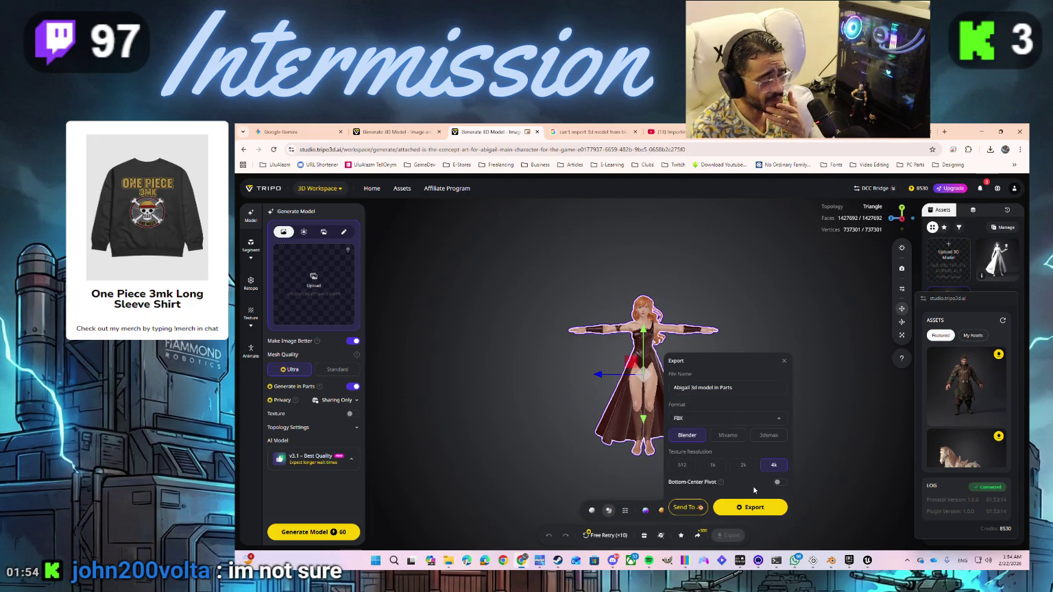
- Send the FBX Abigail model to Blender and bring Blender forward after the transfer
{"action": "mouse_move", "coordinate": [686, 507]}
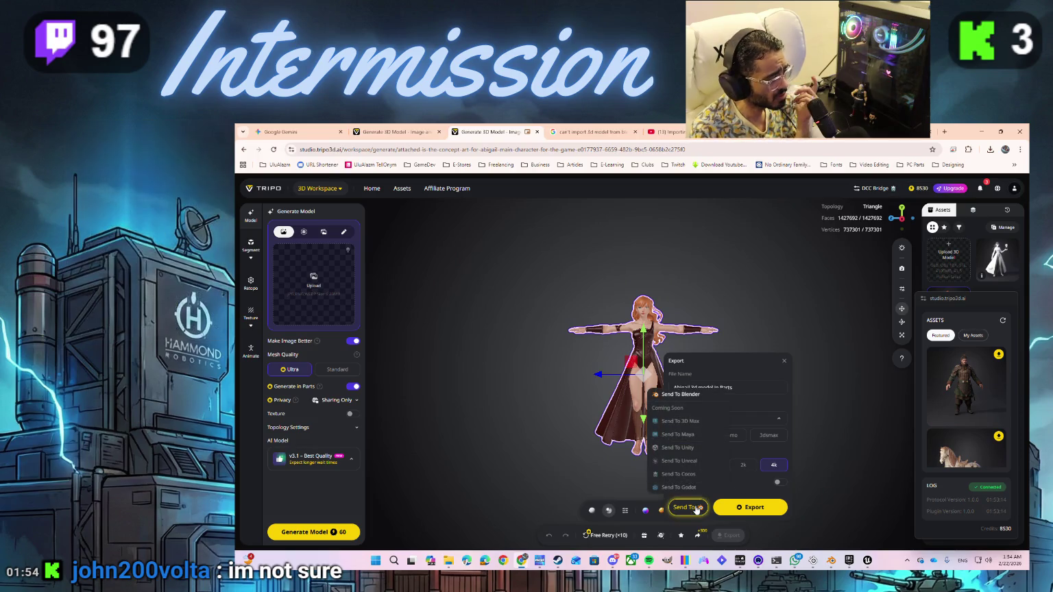
{"action": "left_click", "coordinate": [681, 395]}
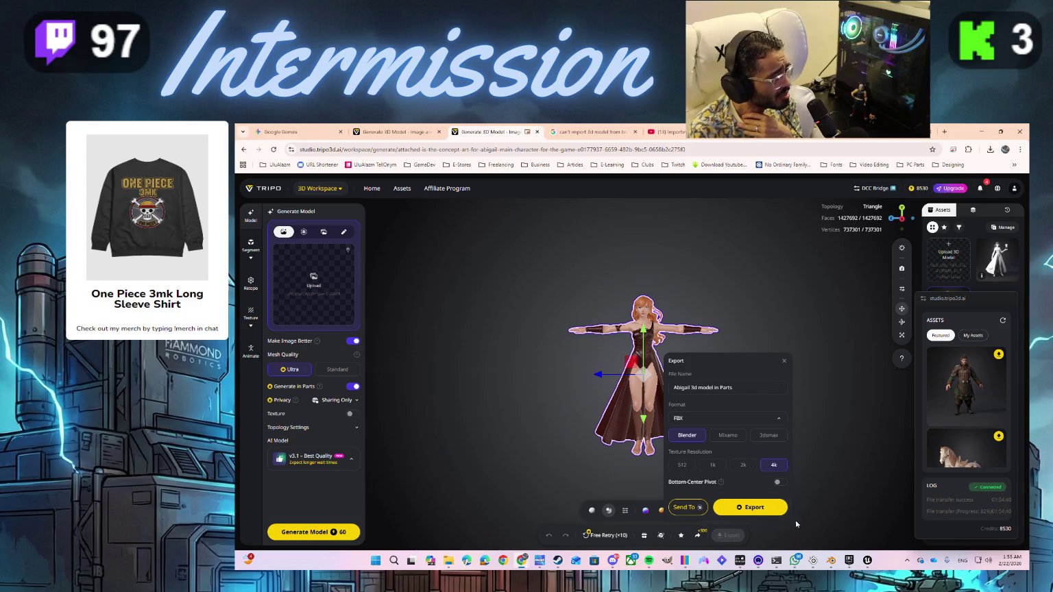
{"action": "left_click", "coordinate": [831, 561]}
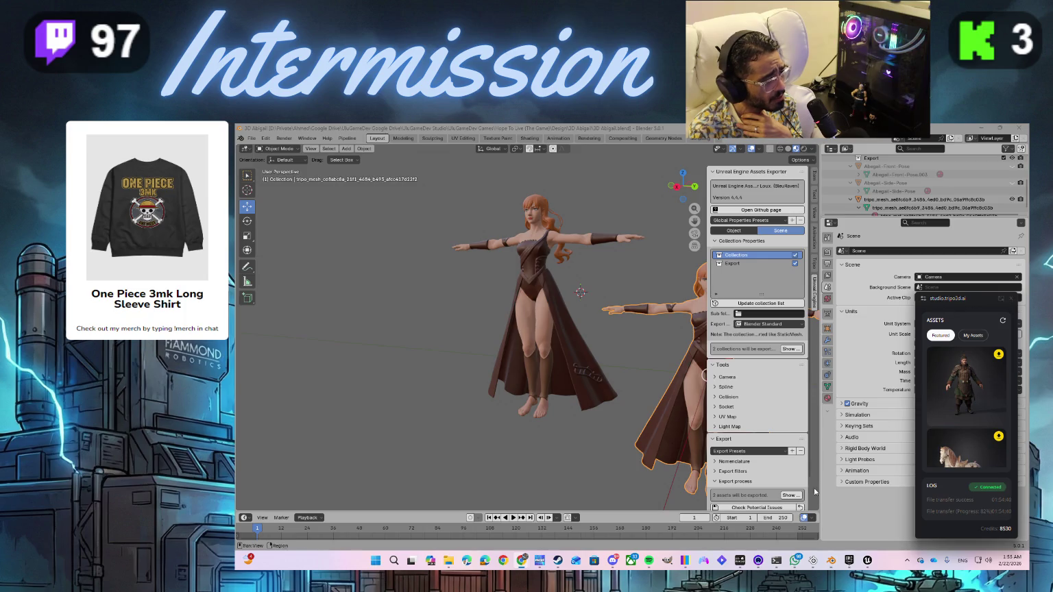
- Clear the Tripo assets overlay by switching between Tripo and Blender from the taskbar
{"action": "left_click", "coordinate": [831, 560]}
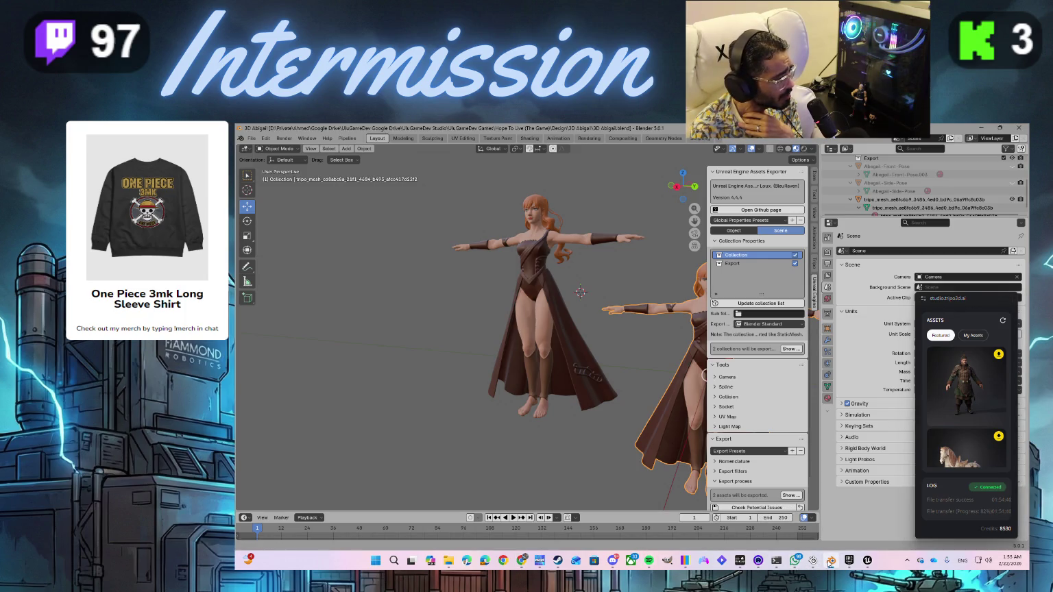
{"action": "left_click", "coordinate": [831, 560]}
{"action": "left_click", "coordinate": [830, 560]}
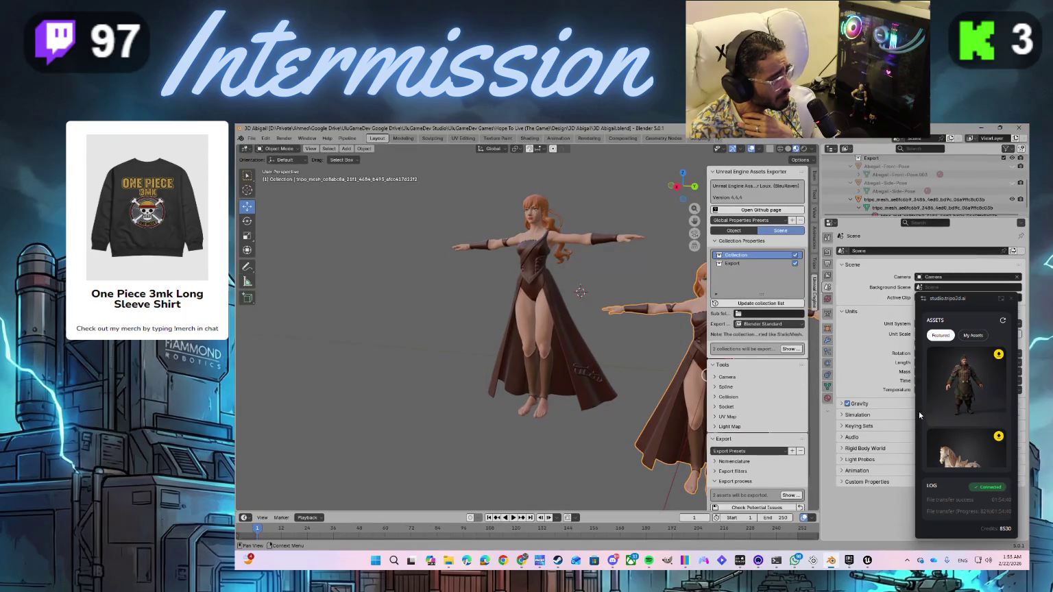
{"action": "left_click", "coordinate": [1000, 299]}
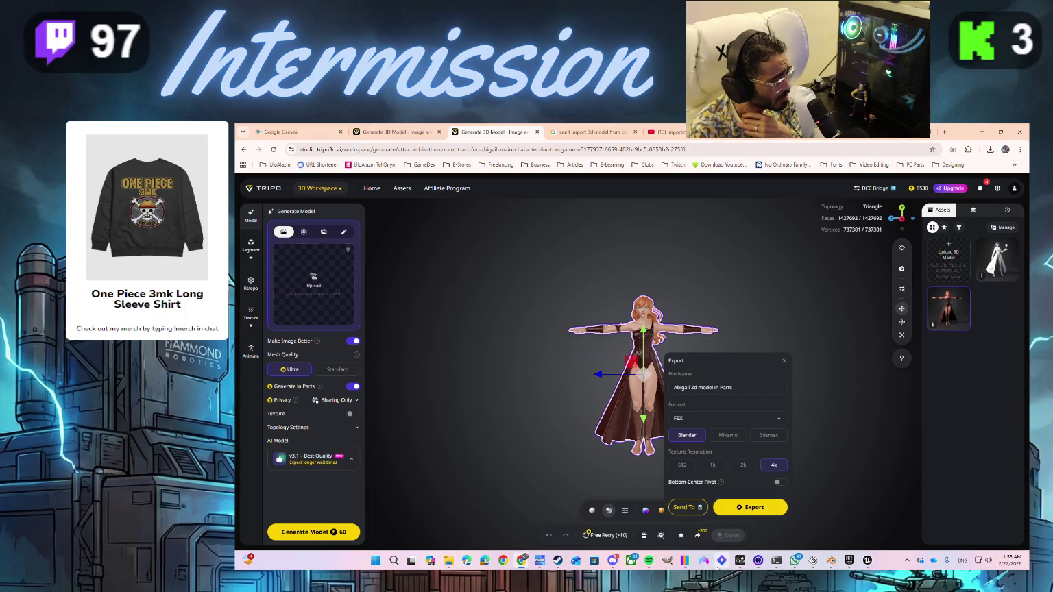
{"action": "left_click", "coordinate": [831, 560]}
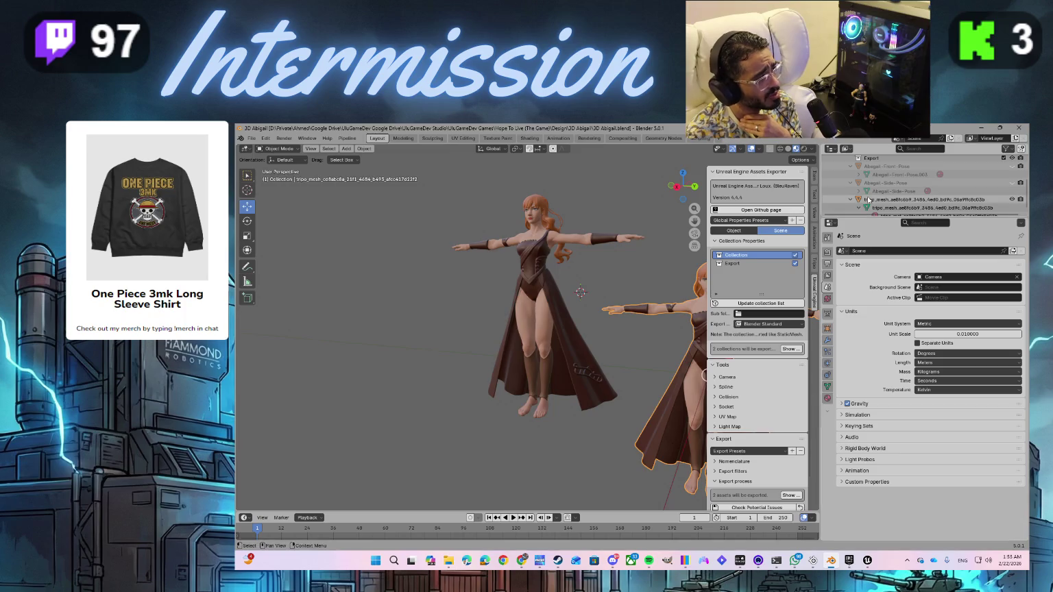
- Zoom out and orbit between side and near-front views of both Abigail characters
{"action": "scroll", "coordinate": [869, 204], "scroll_direction": "down", "scroll_amount": 1}
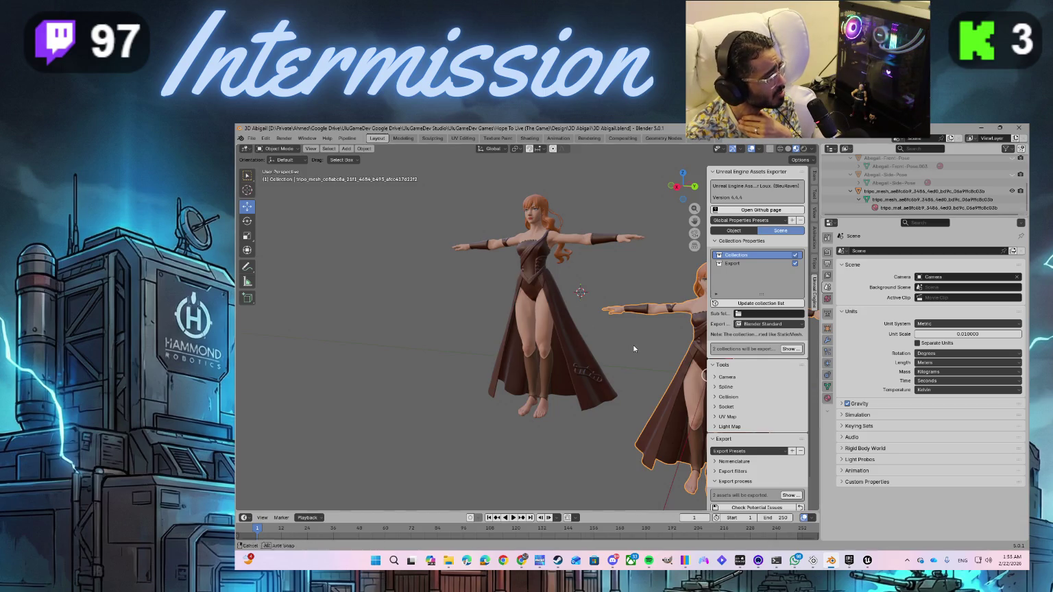
{"action": "key", "text": "KP_4"}
{"action": "key", "text": "KP_4"}
{"action": "key", "text": "KP_4"}
{"action": "key", "text": "KP_6"}
{"action": "key", "text": "KP_6"}
{"action": "key", "text": "KP_6"}
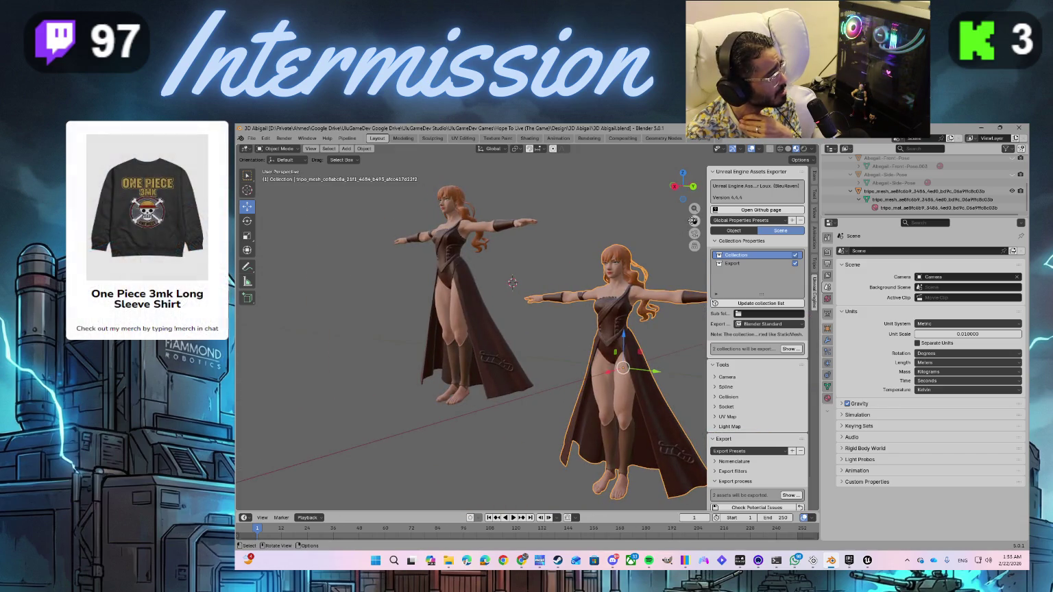
{"action": "mouse_move", "coordinate": [694, 220]}
{"action": "left_mouse_down"}
{"action": "mouse_move", "coordinate": [686, 236]}
{"action": "mouse_move", "coordinate": [686, 199]}
{"action": "mouse_move", "coordinate": [688, 242]}
{"action": "left_mouse_up"}
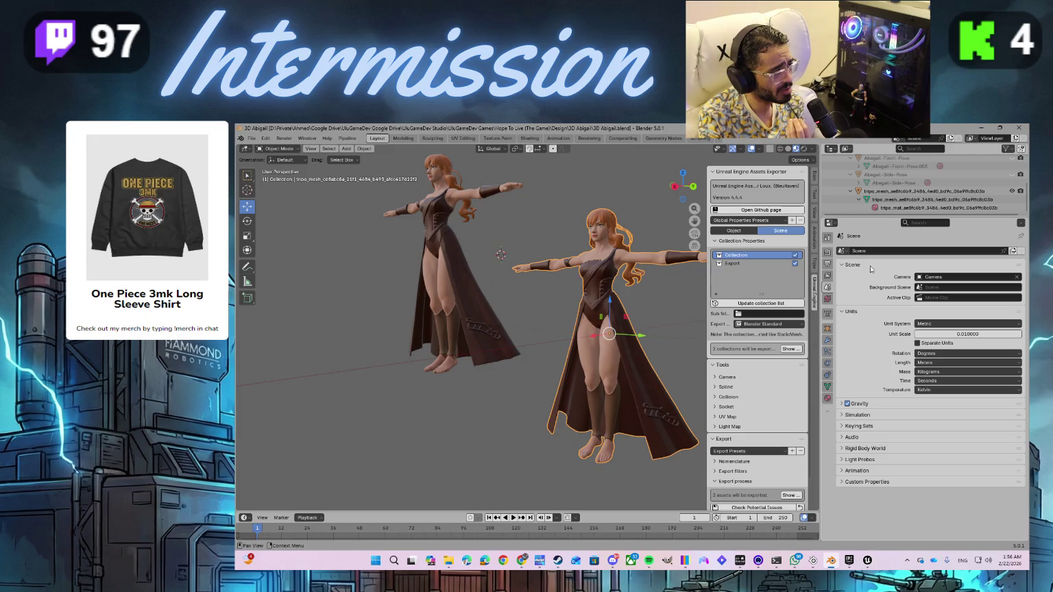
- Expand the tripo_mesh entries in the Outliner and select each character's mesh in turn
{"action": "scroll", "coordinate": [901, 200], "scroll_direction": "up", "scroll_amount": 10}
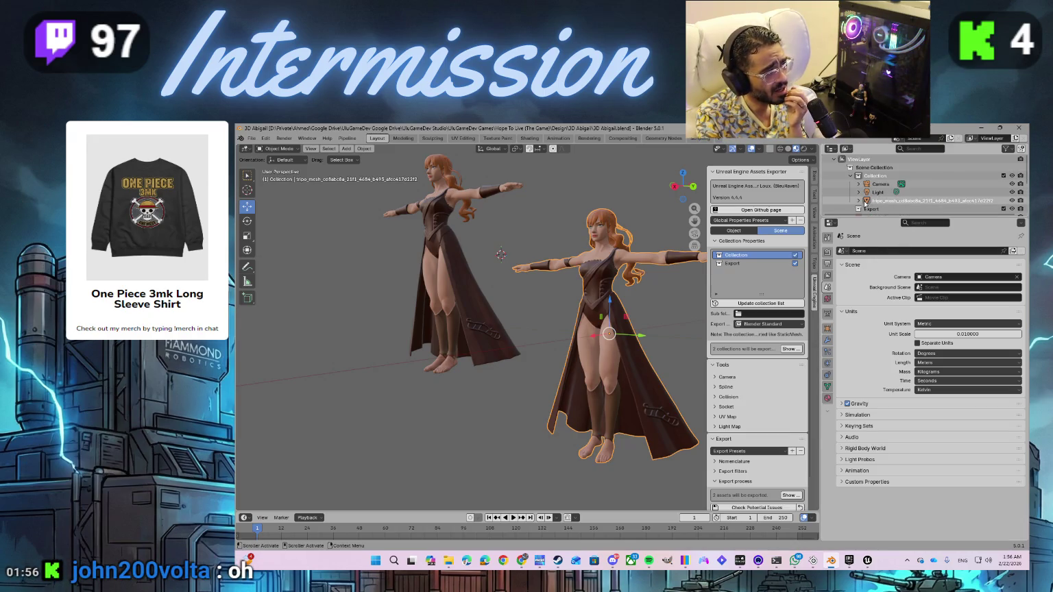
{"action": "left_click", "coordinate": [859, 201]}
{"action": "scroll", "coordinate": [874, 182], "scroll_direction": "down", "scroll_amount": 2}
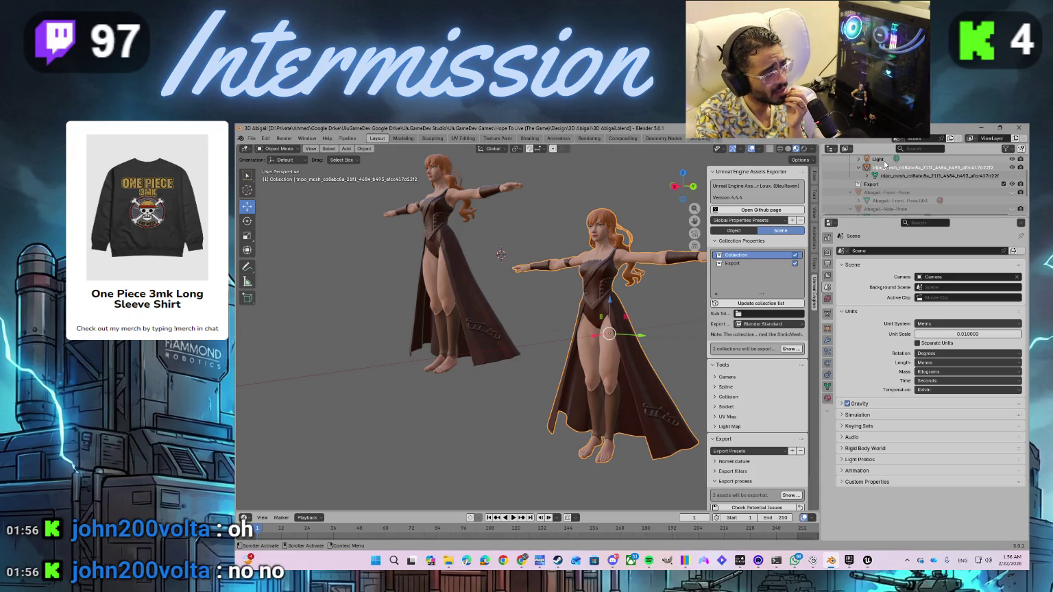
{"action": "left_click", "coordinate": [884, 177]}
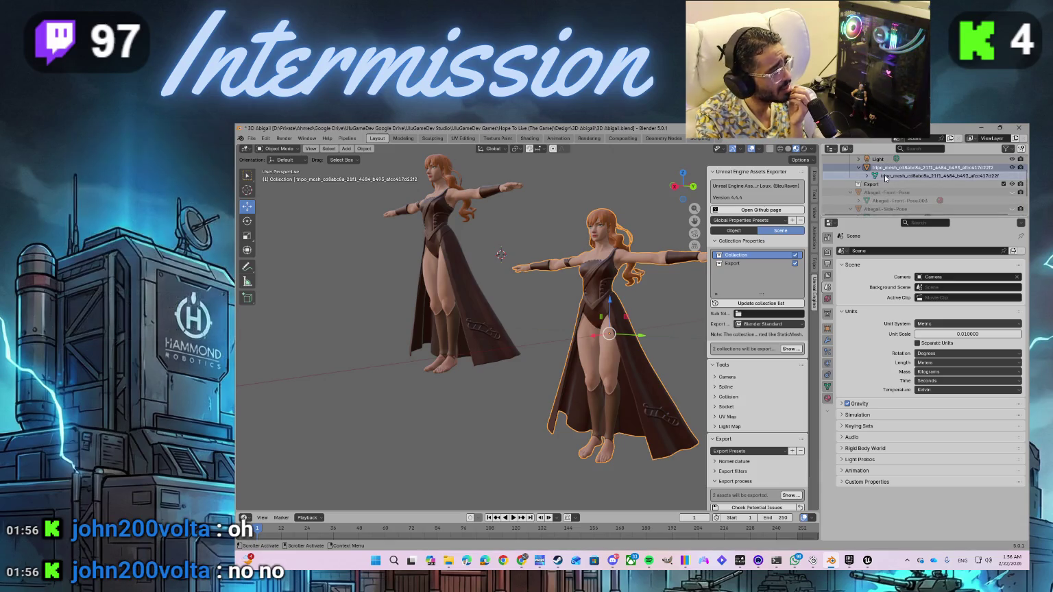
{"action": "scroll", "coordinate": [884, 179], "scroll_direction": "down", "scroll_amount": 2}
{"action": "left_click", "coordinate": [884, 192]}
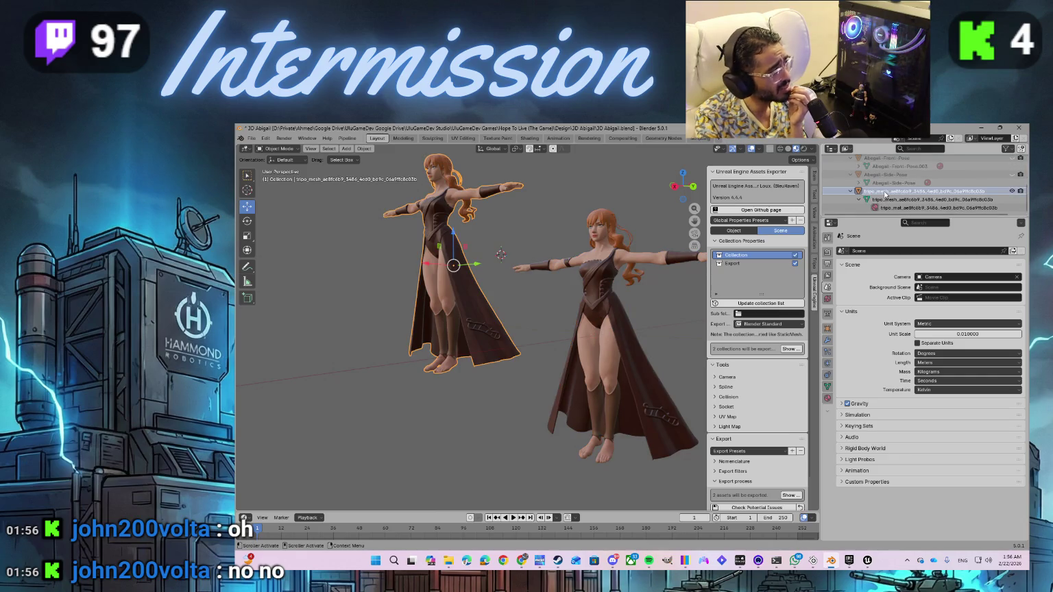
{"action": "scroll", "coordinate": [894, 188], "scroll_direction": "up", "scroll_amount": 3}
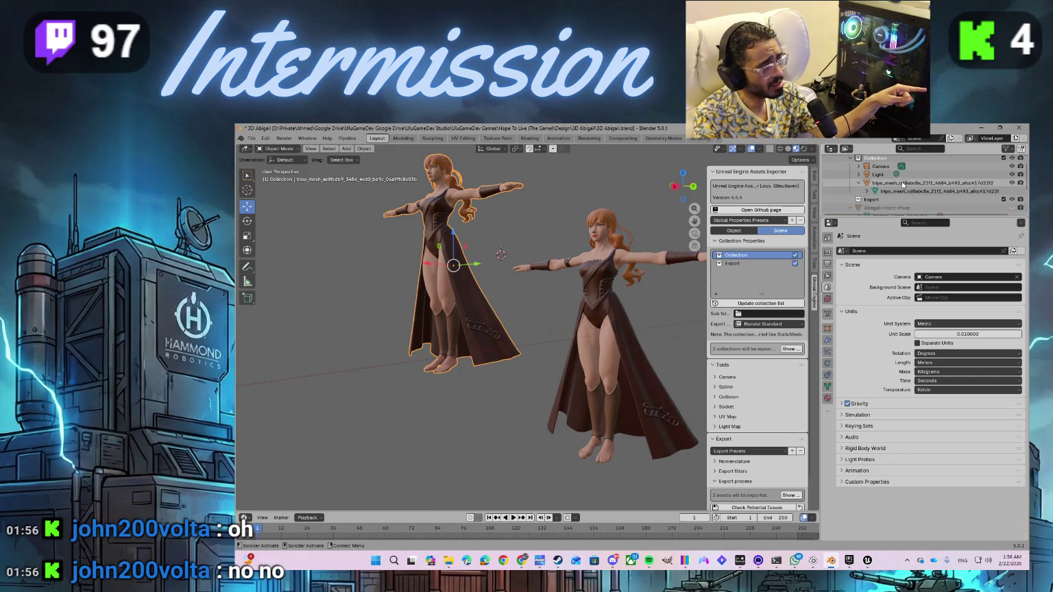
{"action": "left_click", "coordinate": [904, 183]}
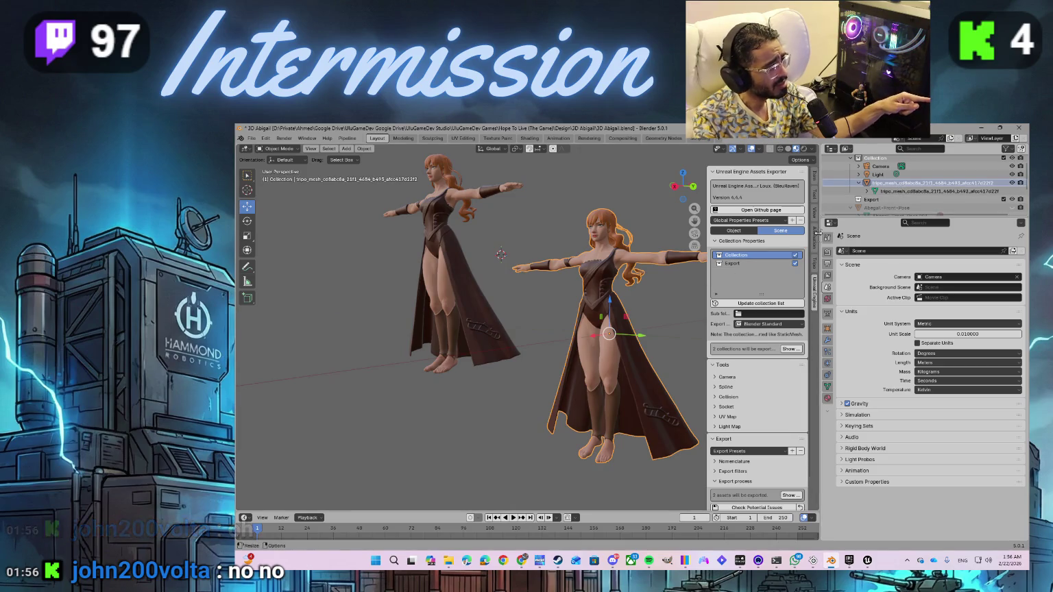
{"action": "left_click", "coordinate": [867, 191]}
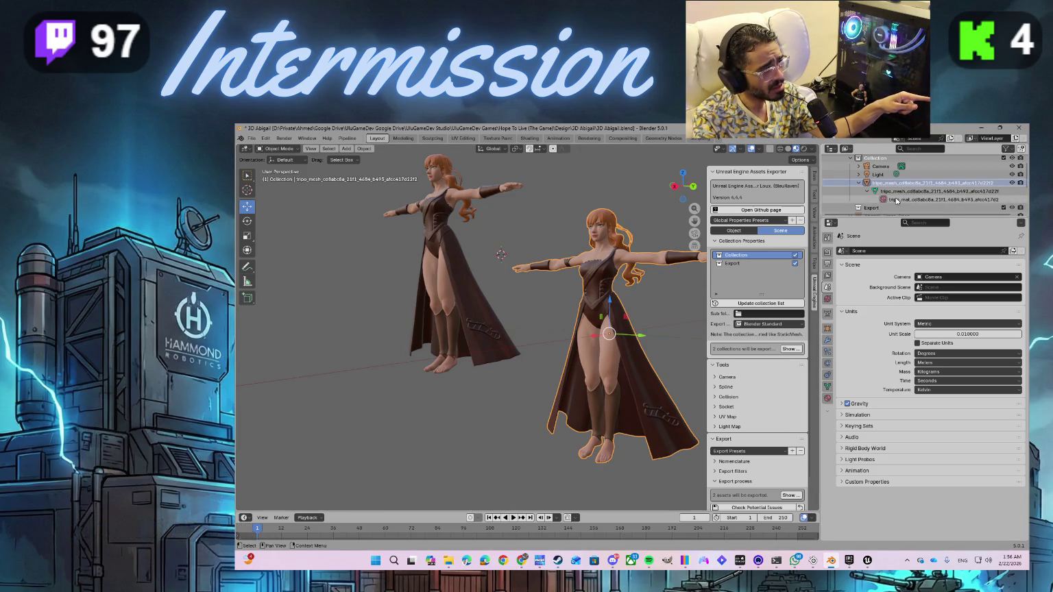
- Compare left tripo_mesh_aefc6b9 with the right character, finishing with tripo_mesh_cd8abc8a selected
{"action": "scroll", "coordinate": [876, 195], "scroll_direction": "down", "scroll_amount": 3}
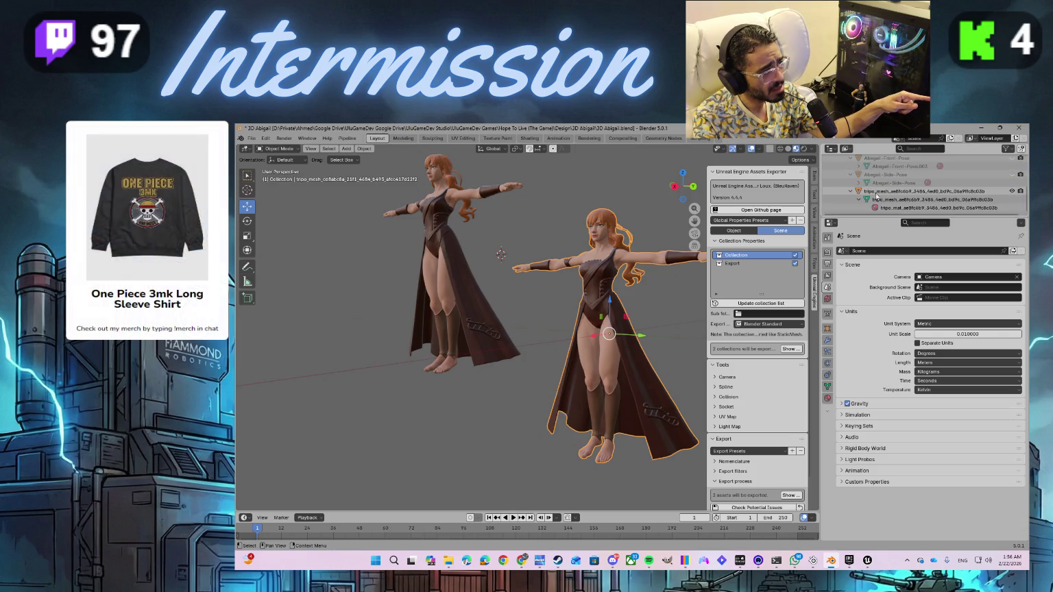
{"action": "left_click", "coordinate": [881, 192]}
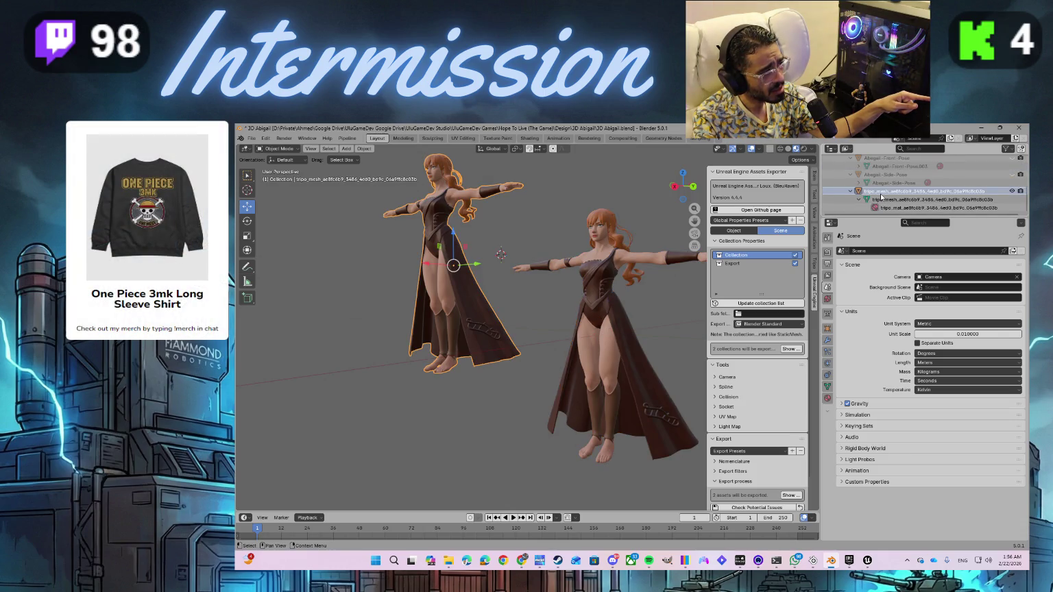
{"action": "scroll", "coordinate": [889, 197], "scroll_direction": "up", "scroll_amount": 3}
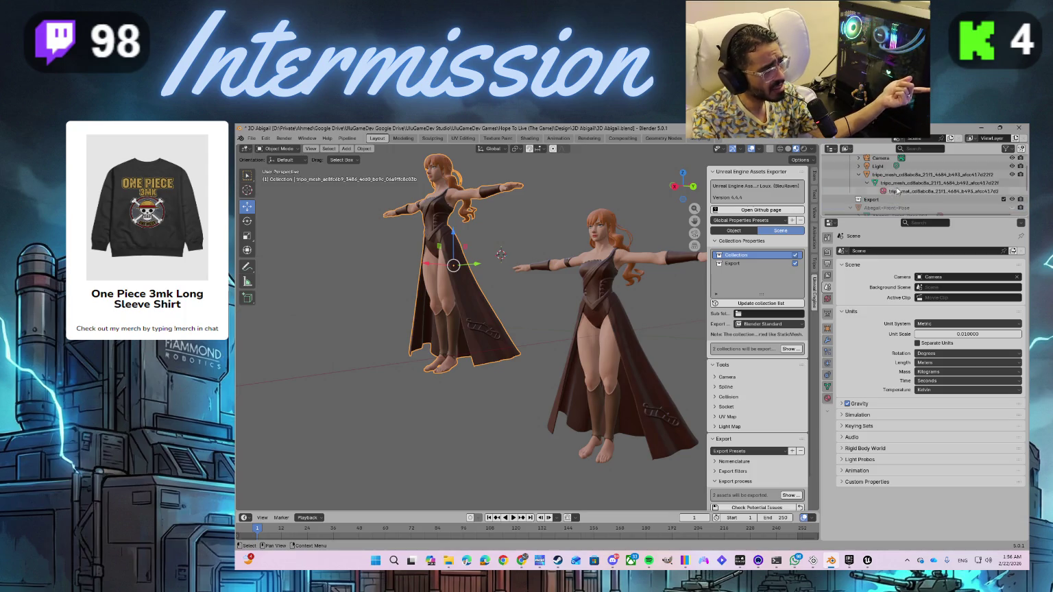
{"action": "left_click", "coordinate": [895, 192]}
{"action": "left_click", "coordinate": [895, 191]}
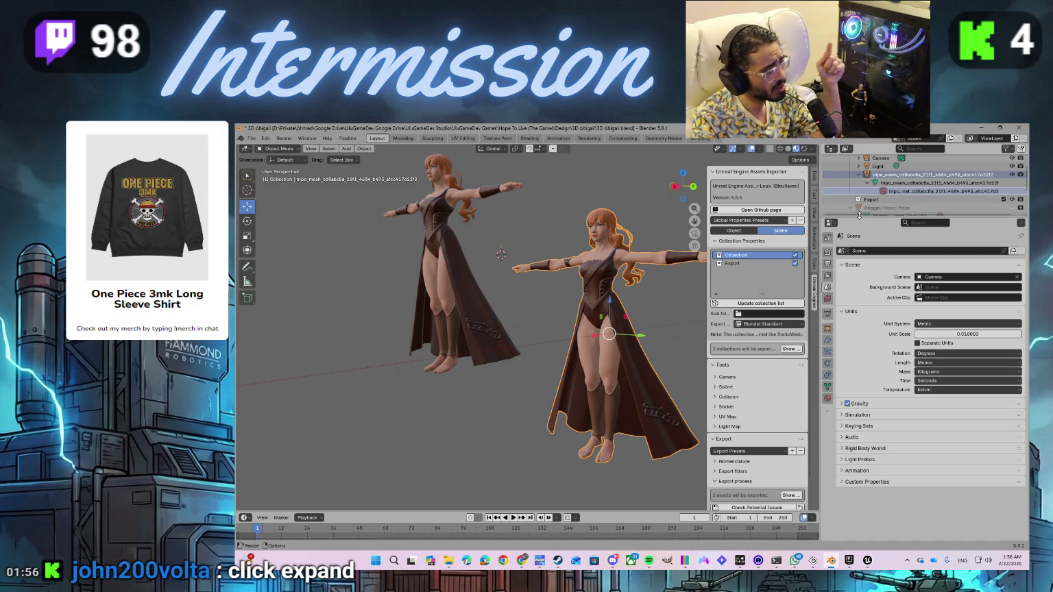
{"action": "scroll", "coordinate": [863, 192], "scroll_direction": "up", "scroll_amount": 2}
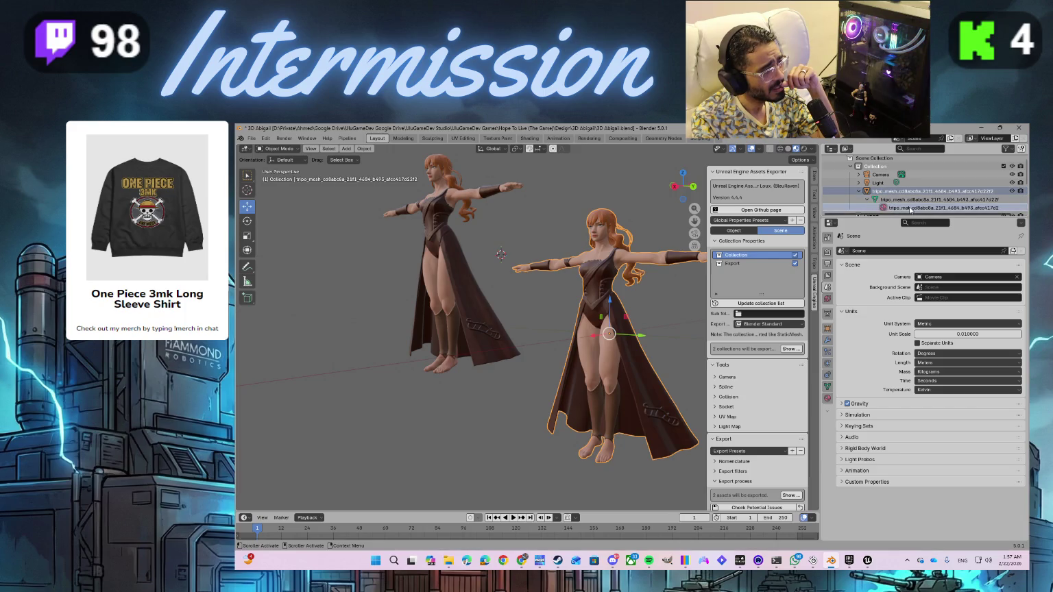
{"action": "scroll", "coordinate": [910, 209], "scroll_direction": "down", "scroll_amount": 2}
{"action": "scroll", "coordinate": [910, 209], "scroll_direction": "down", "scroll_amount": 2}
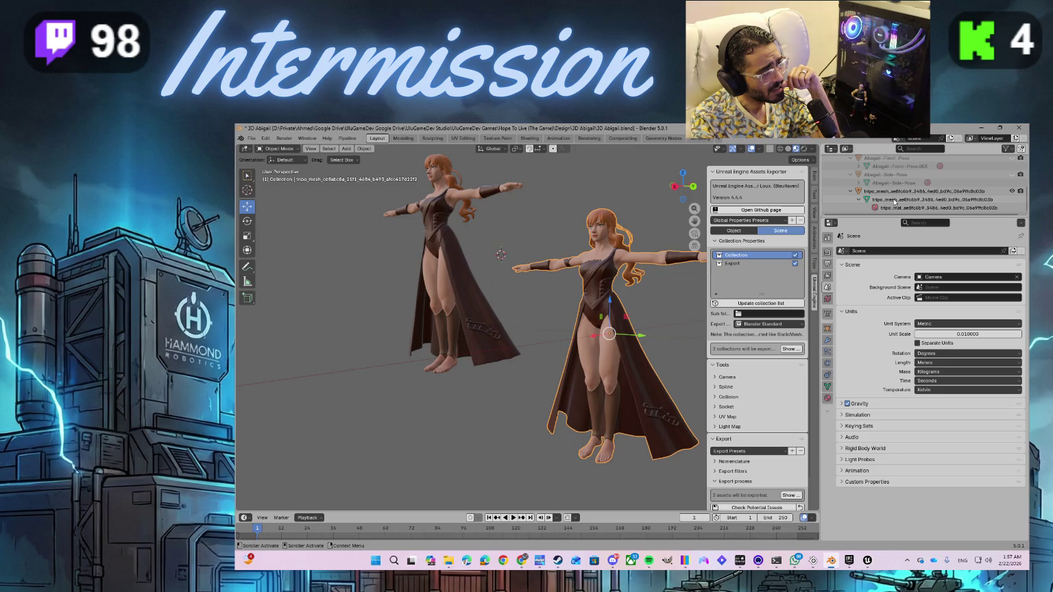
{"action": "left_click", "coordinate": [891, 192]}
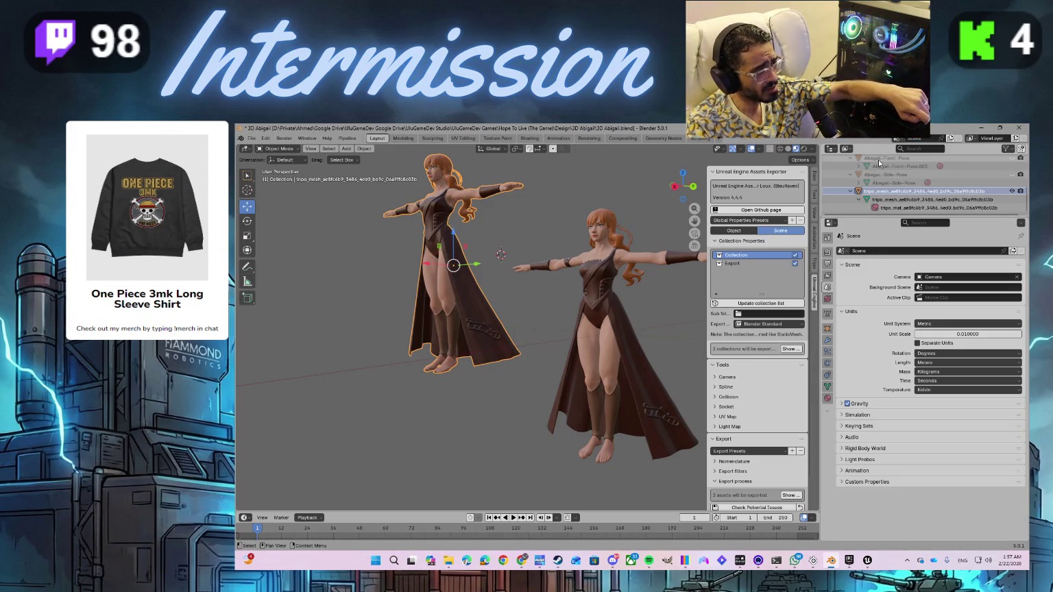
{"action": "scroll", "coordinate": [892, 174], "scroll_direction": "up", "scroll_amount": 5}
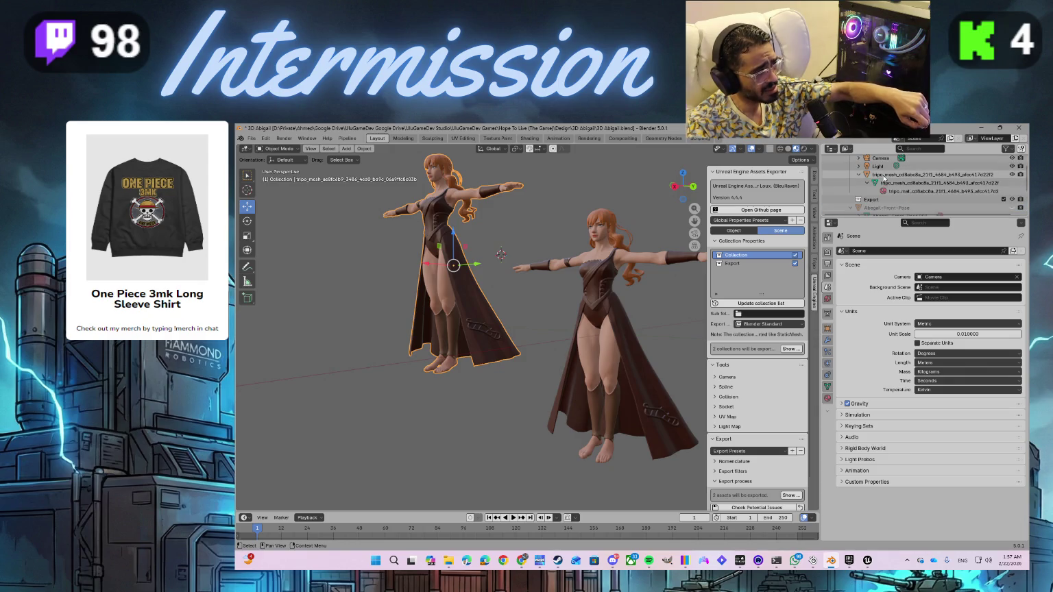
{"action": "left_click", "coordinate": [884, 175]}
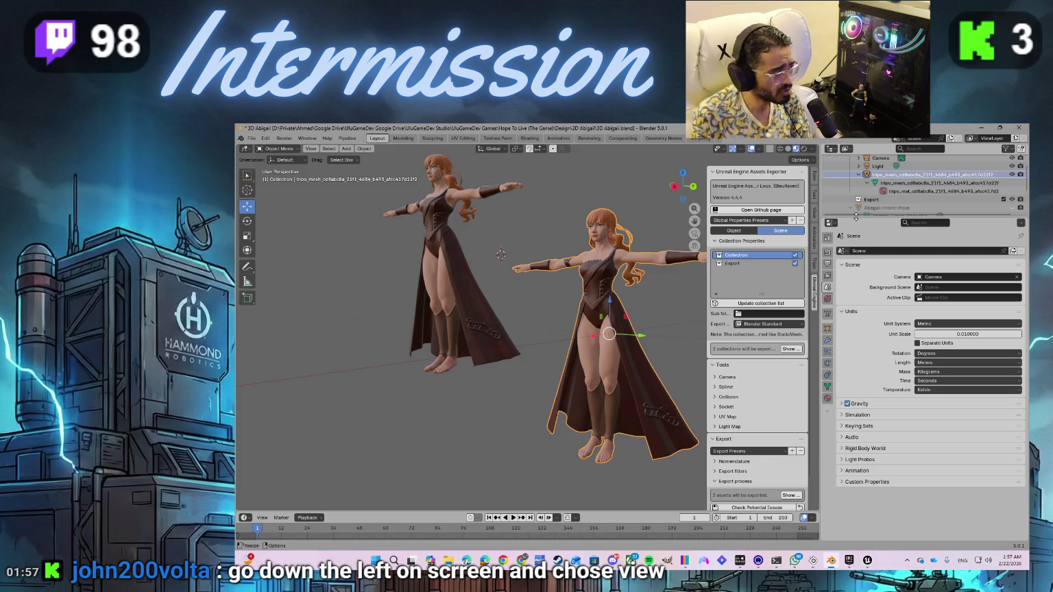
{"action": "left_click", "coordinate": [262, 517]}
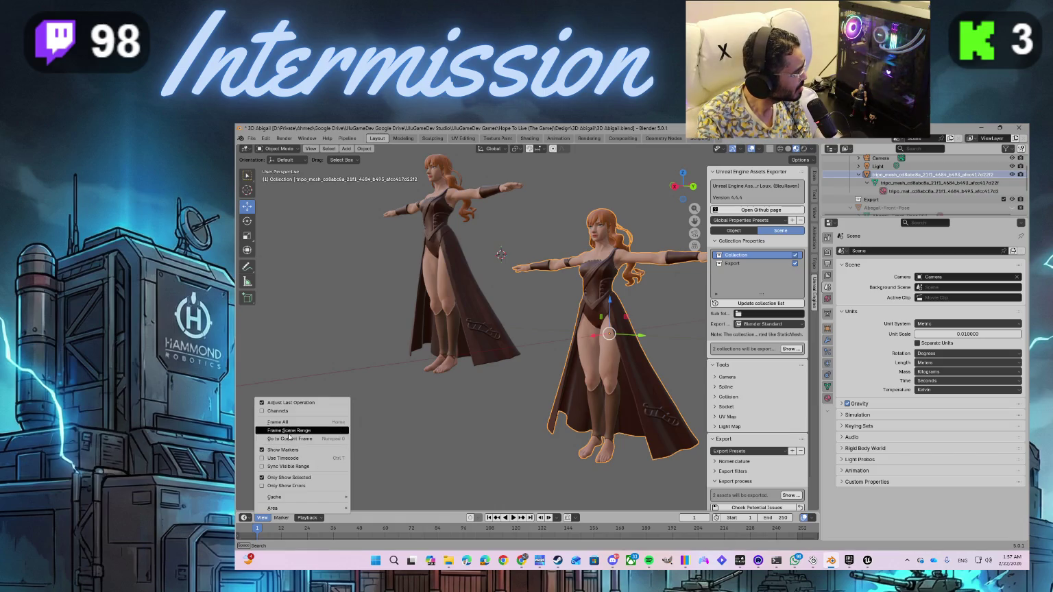
{"action": "mouse_move", "coordinate": [291, 508]}
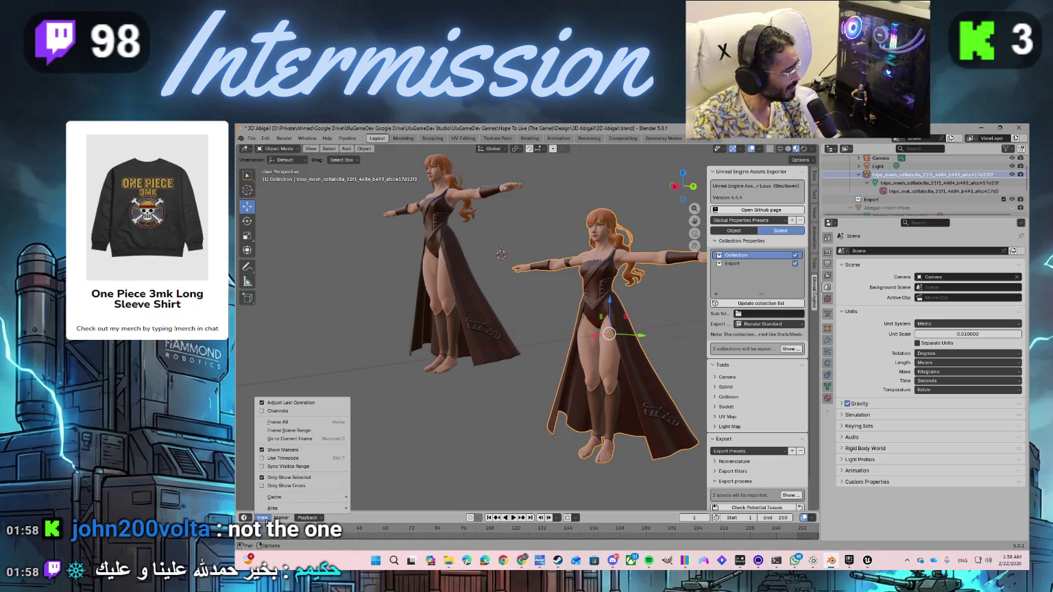
{"action": "left_click", "coordinate": [265, 520]}
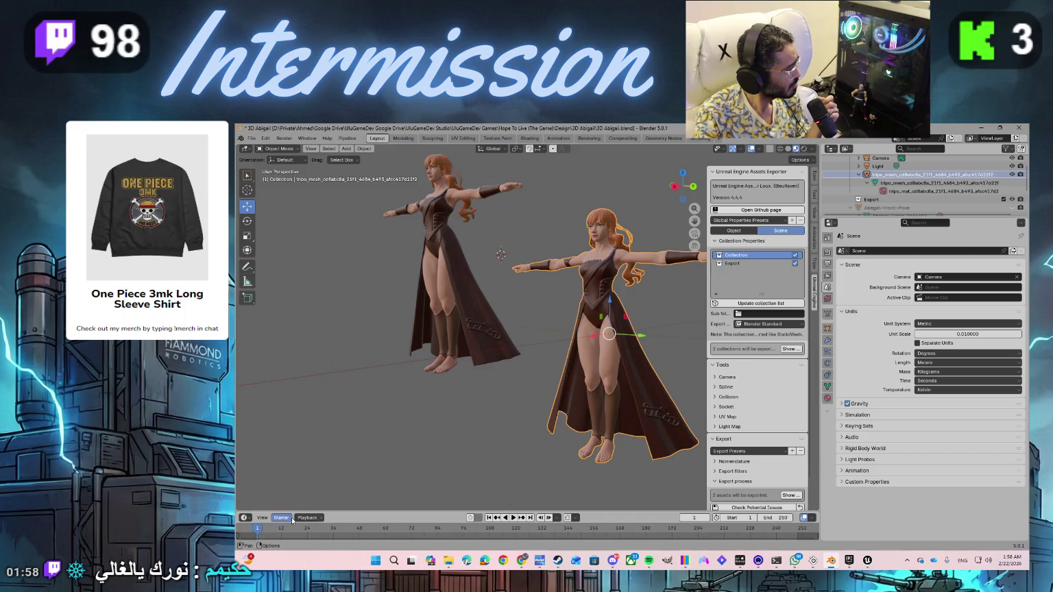
{"action": "scroll", "coordinate": [889, 186], "scroll_direction": "up", "scroll_amount": 2}
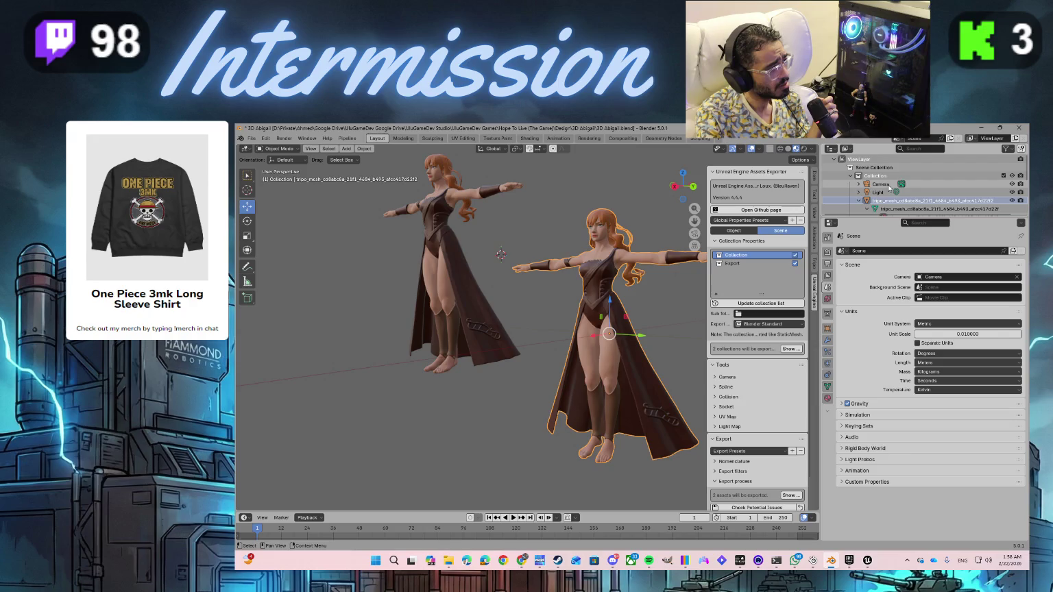
- Go through the sidebar's Item, Tool, View and Animation tabs to the Tripo tab showing Disconnected
{"action": "scroll", "coordinate": [889, 186], "scroll_direction": "down", "scroll_amount": 3}
{"action": "scroll", "coordinate": [886, 191], "scroll_direction": "down", "scroll_amount": 5}
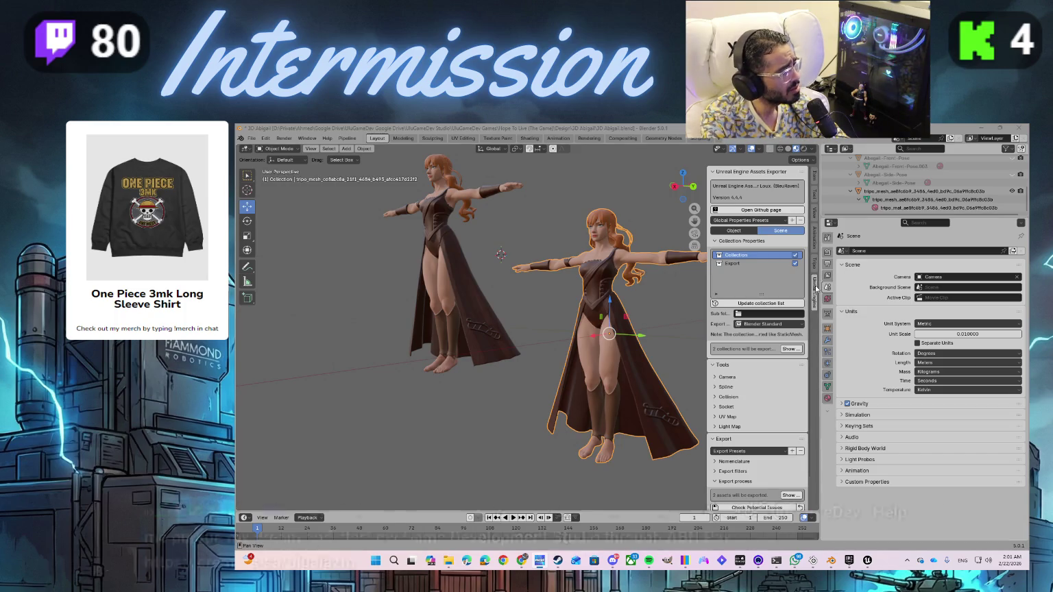
{"action": "left_click", "coordinate": [815, 176]}
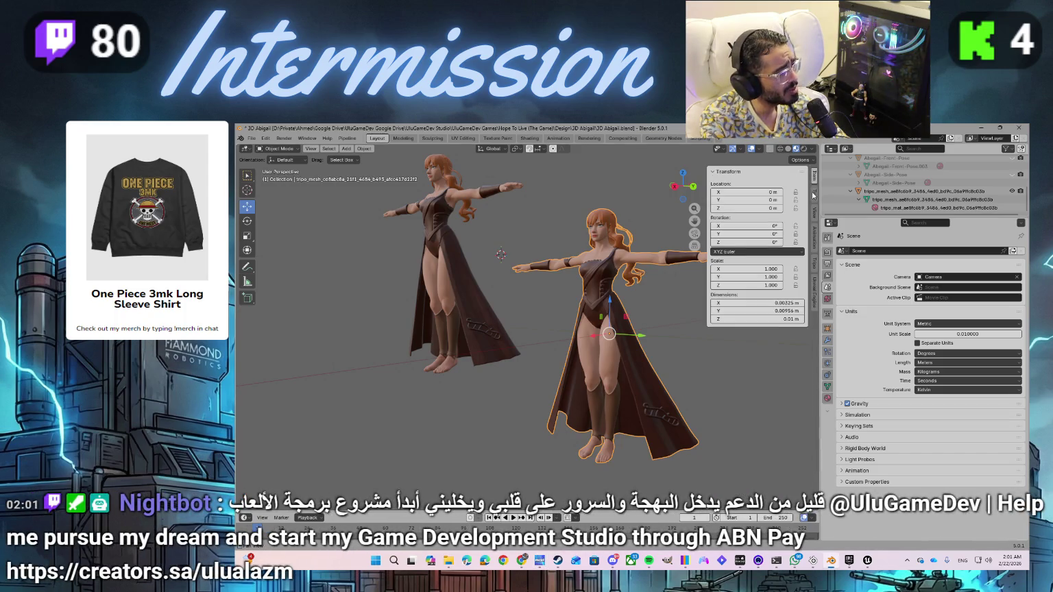
{"action": "left_click", "coordinate": [815, 197]}
{"action": "left_click", "coordinate": [815, 216]}
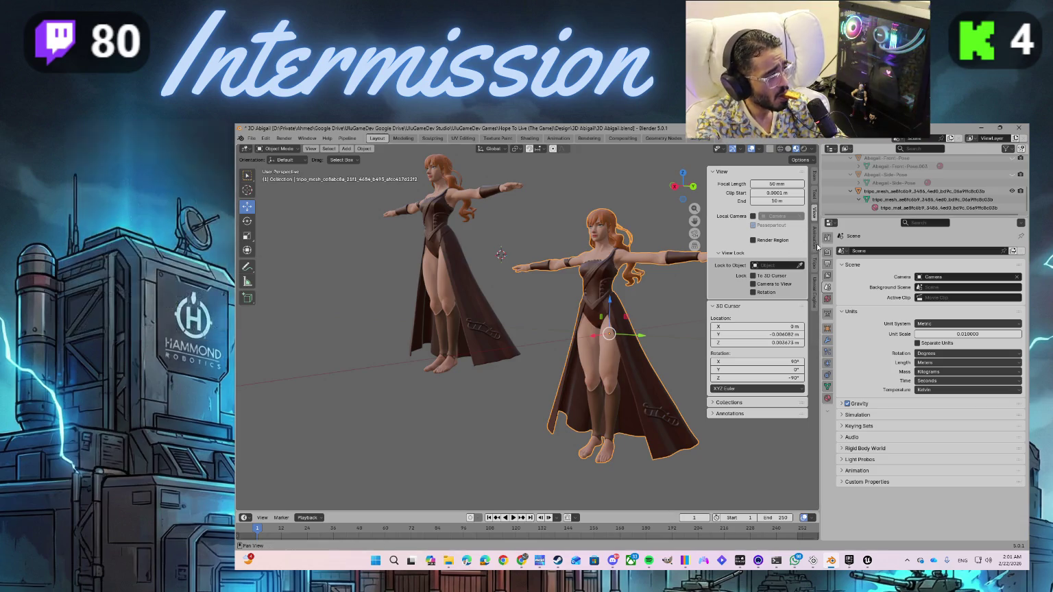
{"action": "left_click", "coordinate": [815, 241]}
{"action": "left_click", "coordinate": [815, 264]}
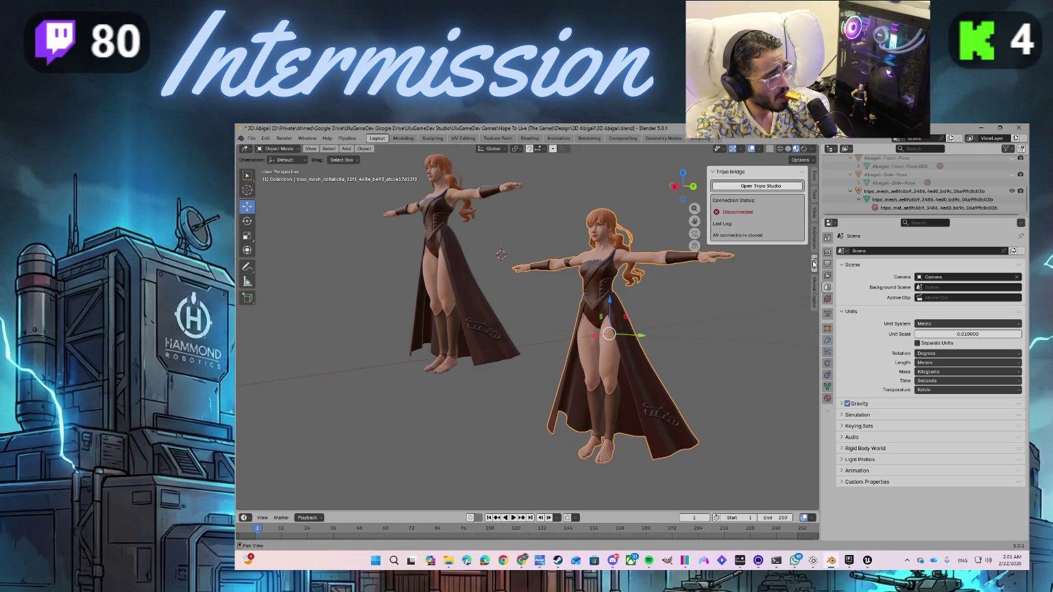
- Show the Item tab's Transform values: location 0 m, rotation 0°, scale 1.000
{"action": "left_click", "coordinate": [815, 178]}
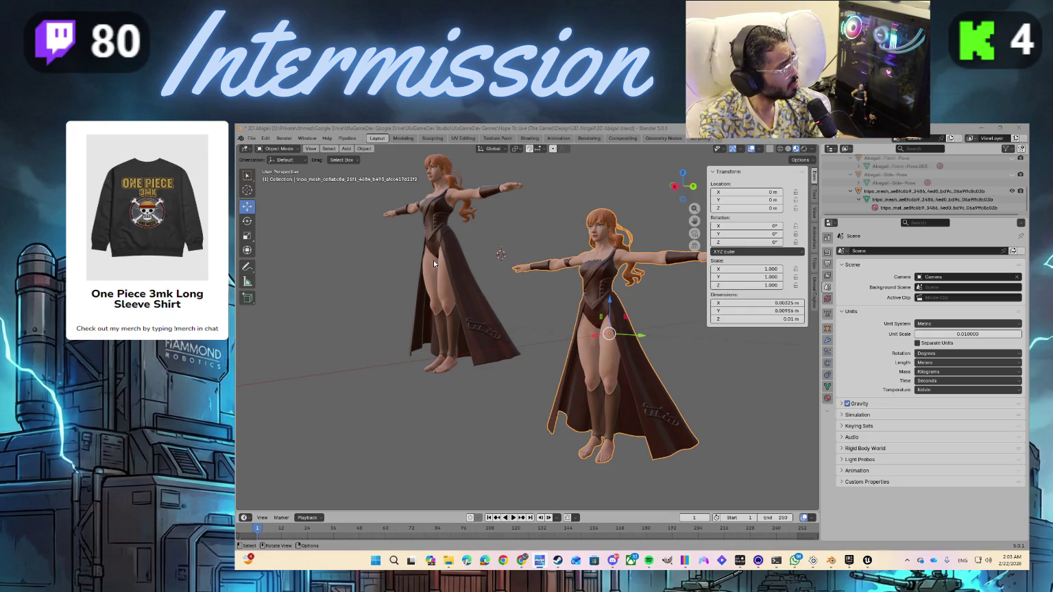
- Hide the left-hand character so only the Tripo character shows, then switch to UV Editing
{"action": "left_click", "coordinate": [1011, 192]}
{"action": "scroll", "coordinate": [925, 192], "scroll_direction": "up", "scroll_amount": 3}
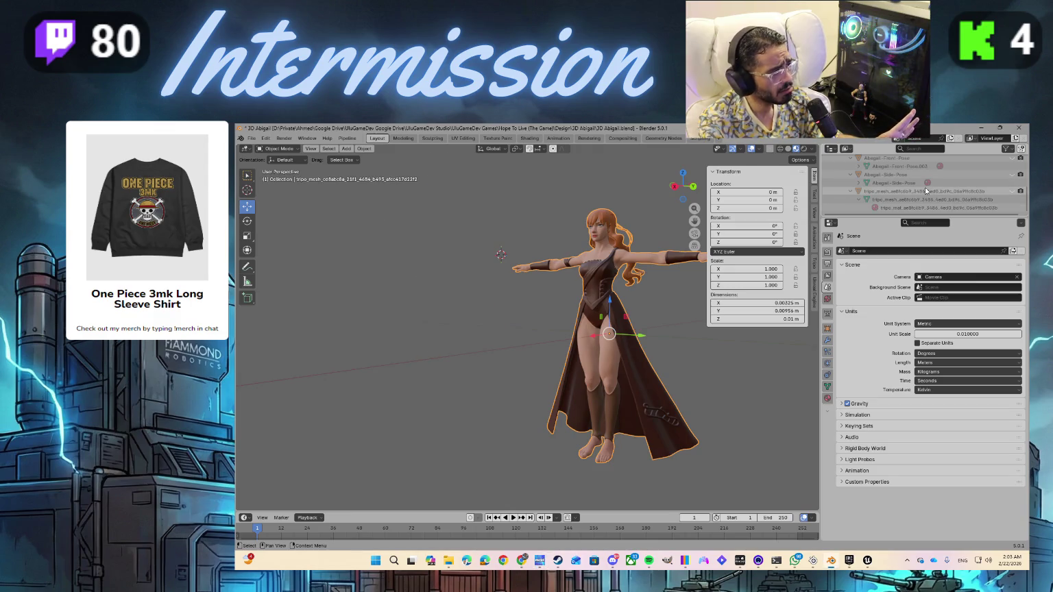
{"action": "scroll", "coordinate": [925, 191], "scroll_direction": "up", "scroll_amount": 2}
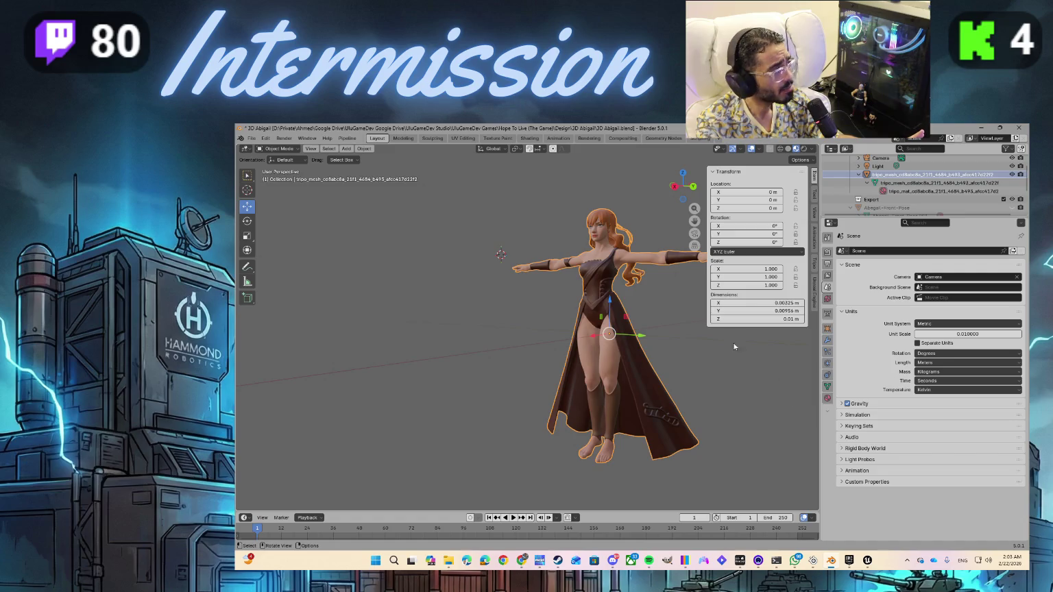
{"action": "left_click", "coordinate": [463, 138]}
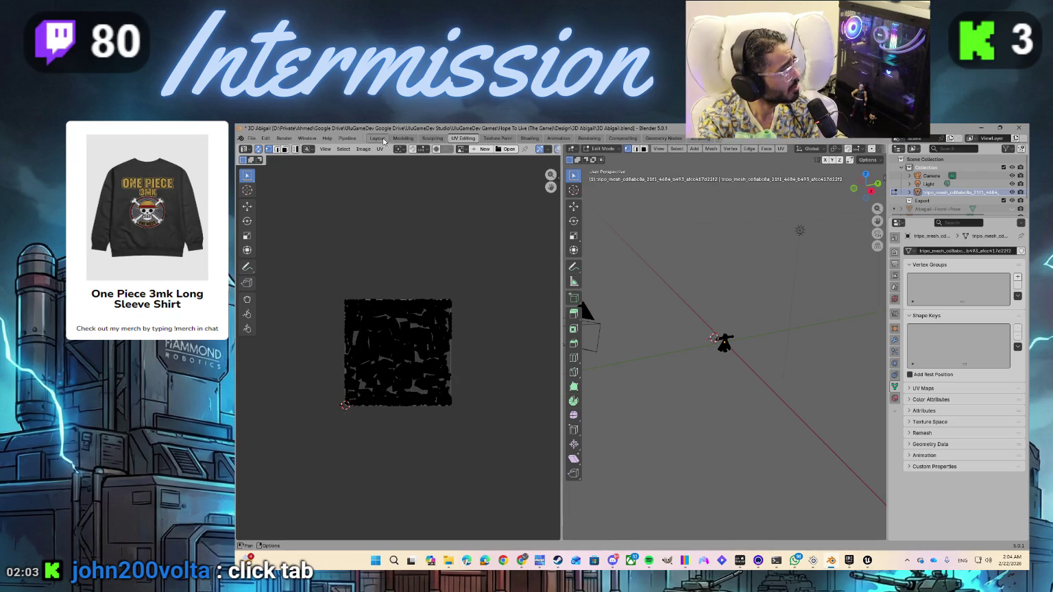
{"action": "left_click", "coordinate": [377, 138]}
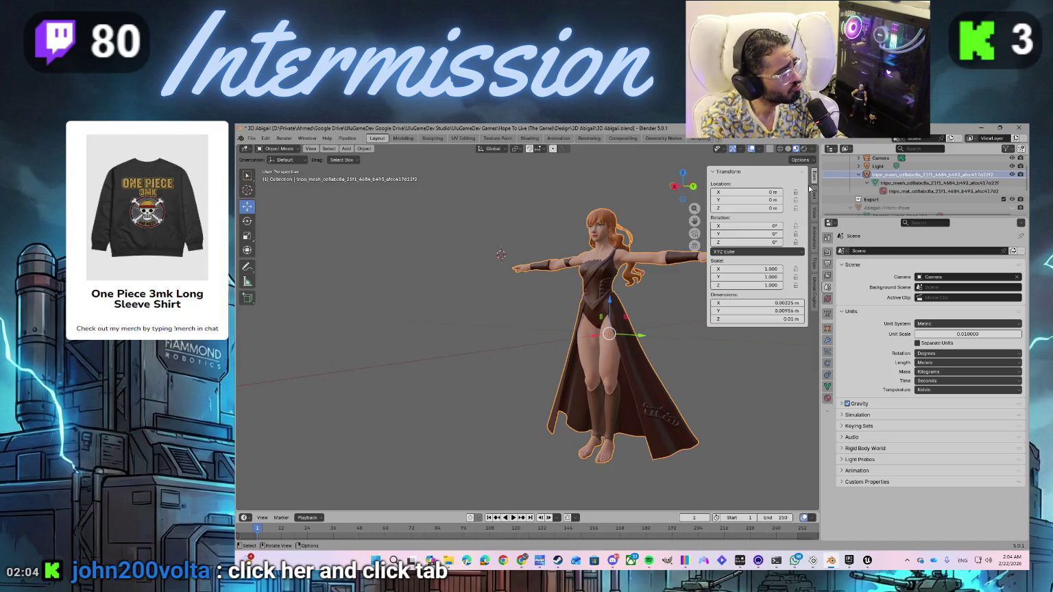
- Put the tripo_mesh character into Edit Mode
{"action": "key", "text": "Tab"}
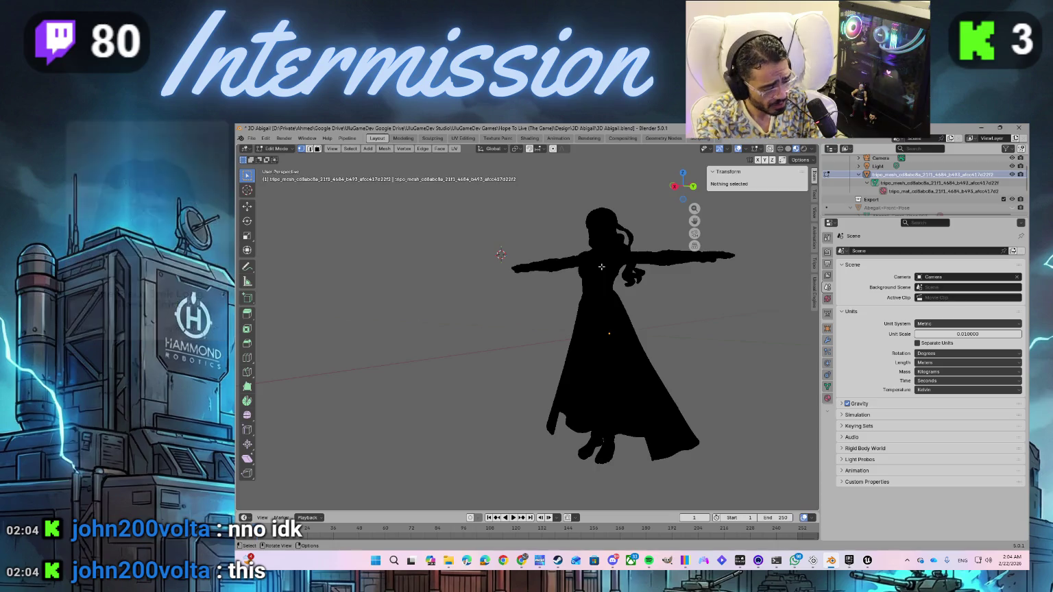
- Return the textured Tripo character to Object Mode and save the file as '3D Abigail.blend'
{"action": "key", "text": "ctrl"}
{"action": "key", "text": "Tab"}
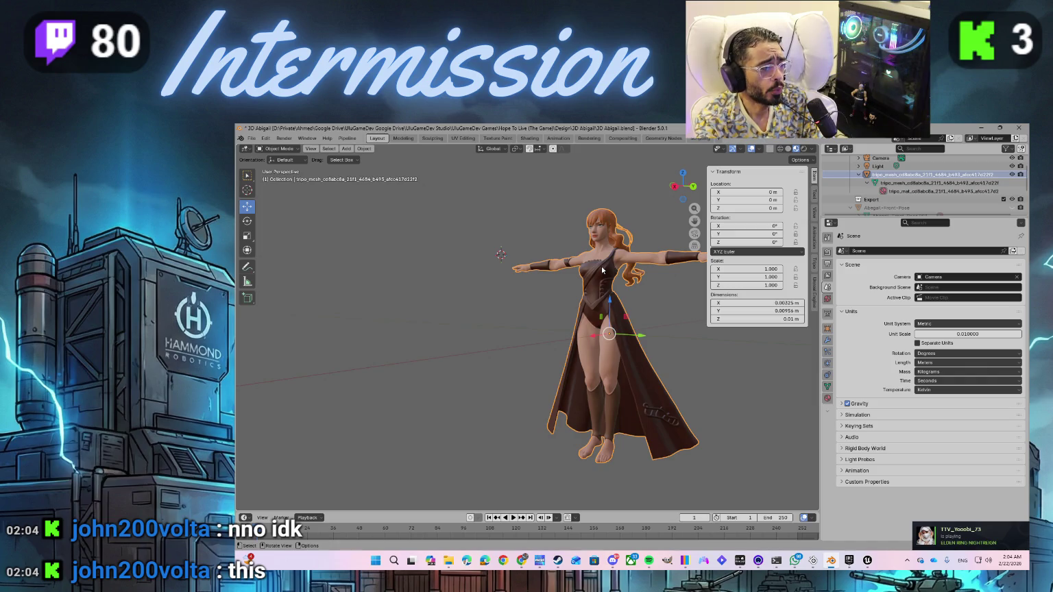
{"action": "left_click", "coordinate": [251, 138]}
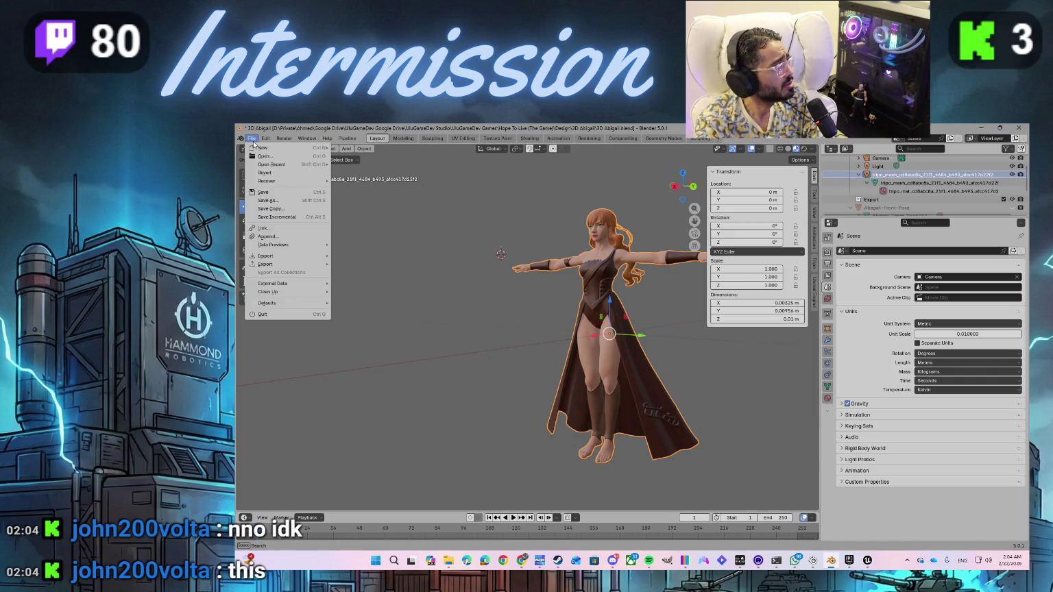
{"action": "left_click", "coordinate": [268, 192]}
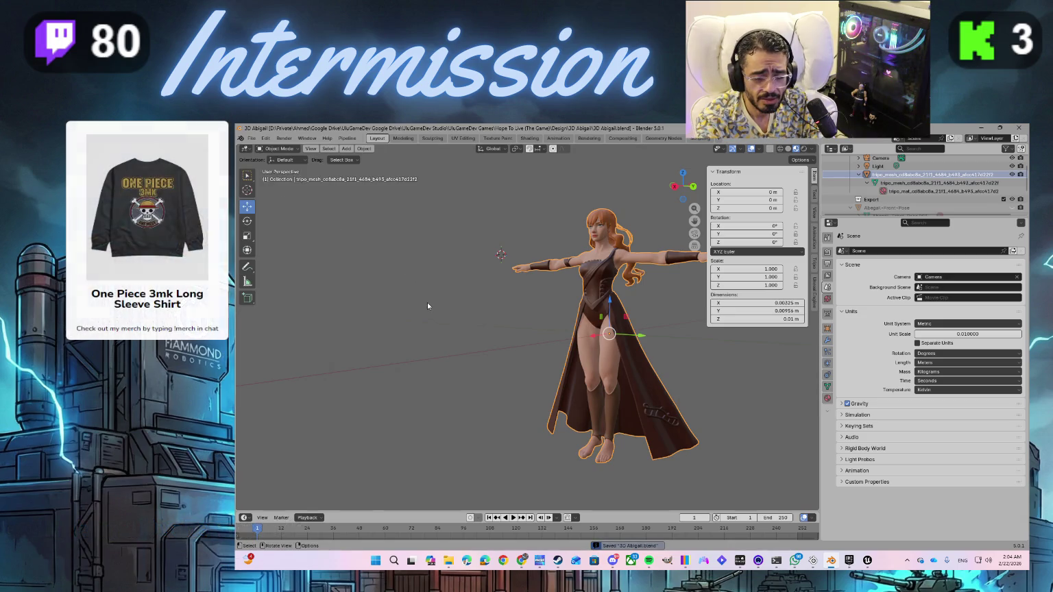